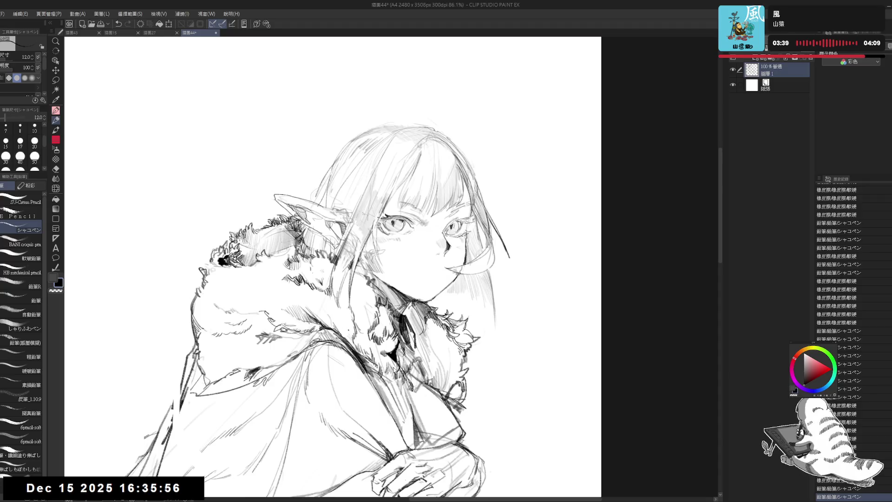
key(h)
- Mirror-check the sketch and make quick eraser and pencil touch-ups around the face
mouse_move(456, 271)
mouse_down()
mouse_move(446, 267)
mouse_move(452, 260)
mouse_up()
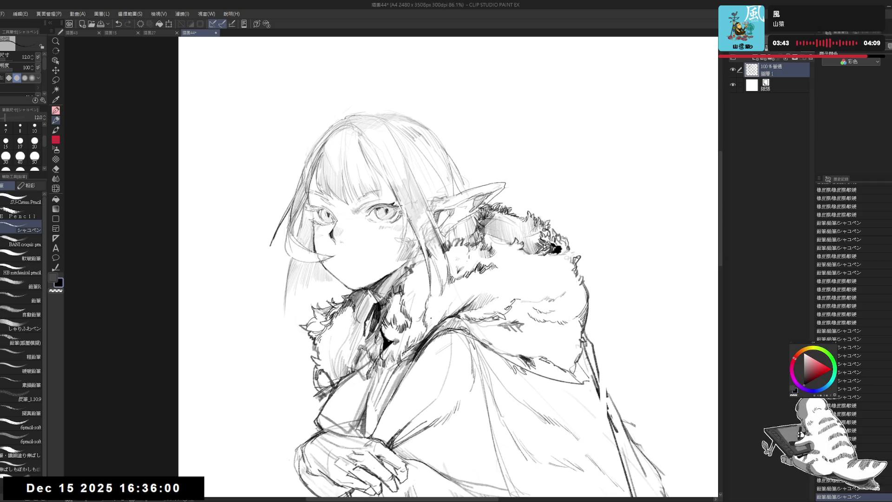
key(e)
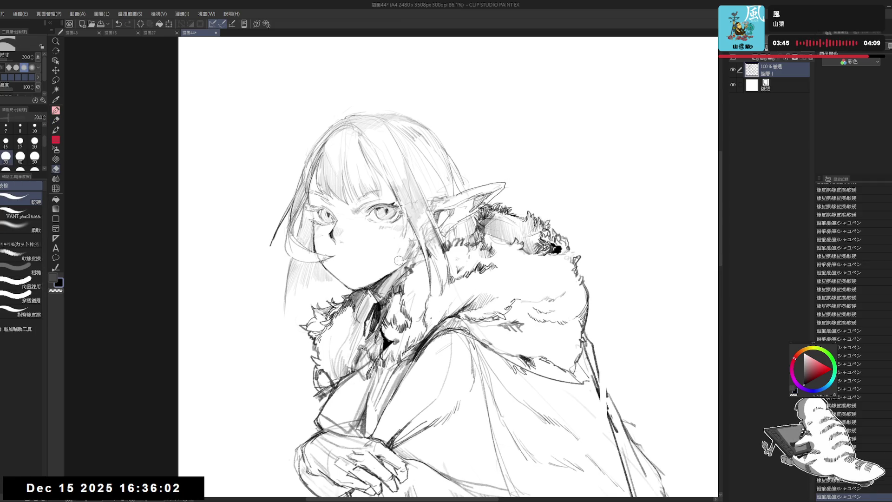
key(p)
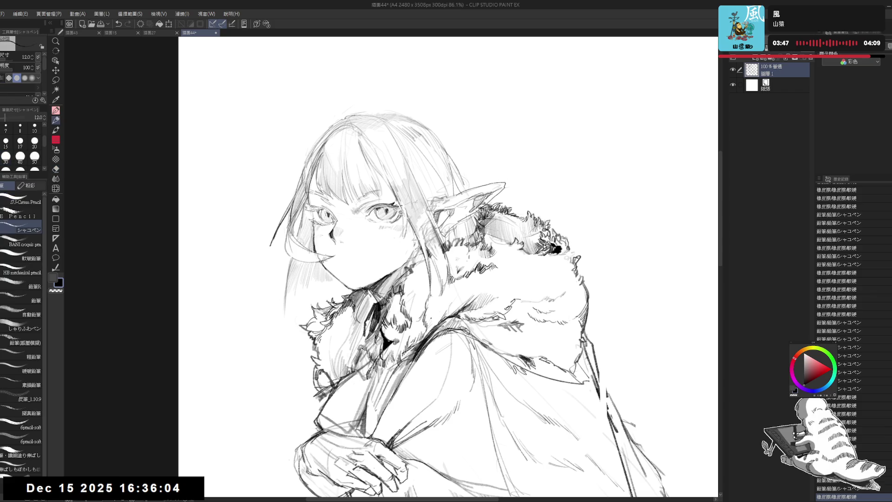
key(e)
key(p)
- Zoom out and flip the canvas to review the whole crouching figure's proportions
scroll(449, 267, down, 3)
scroll(470, 268, down, 1)
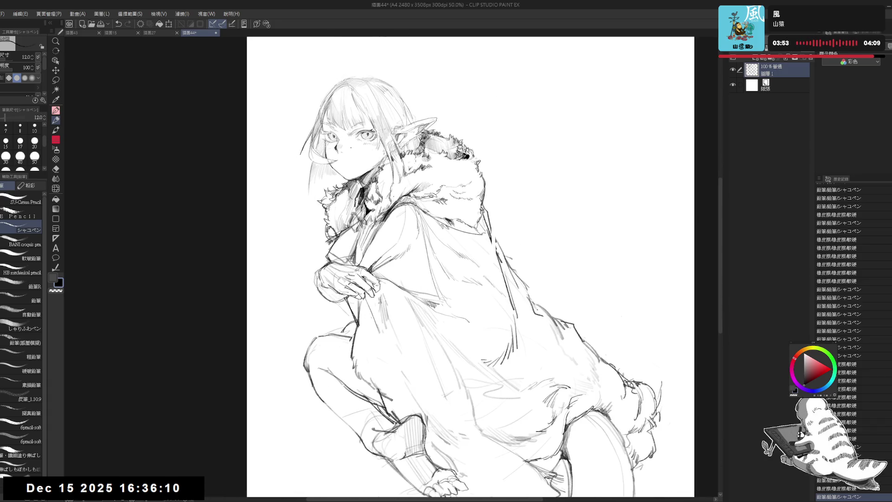
scroll(353, 140, down, 1)
key(h)
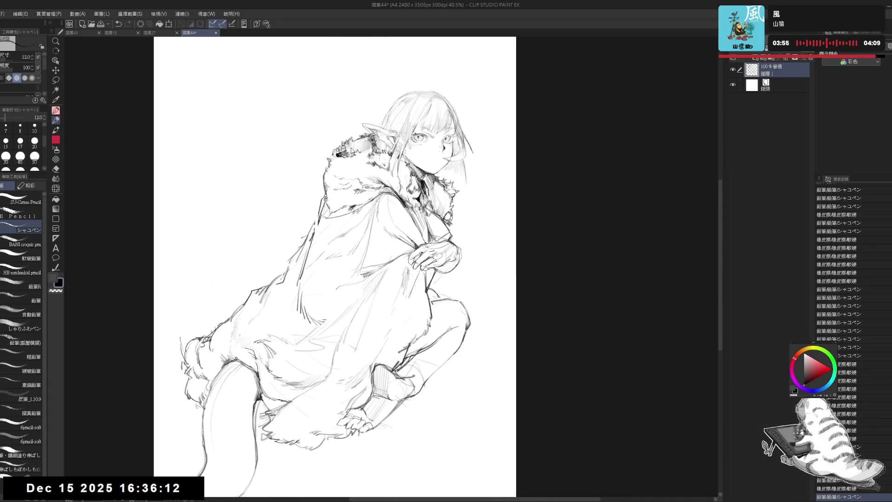
key(h)
drag(362, 142, 374, 149)
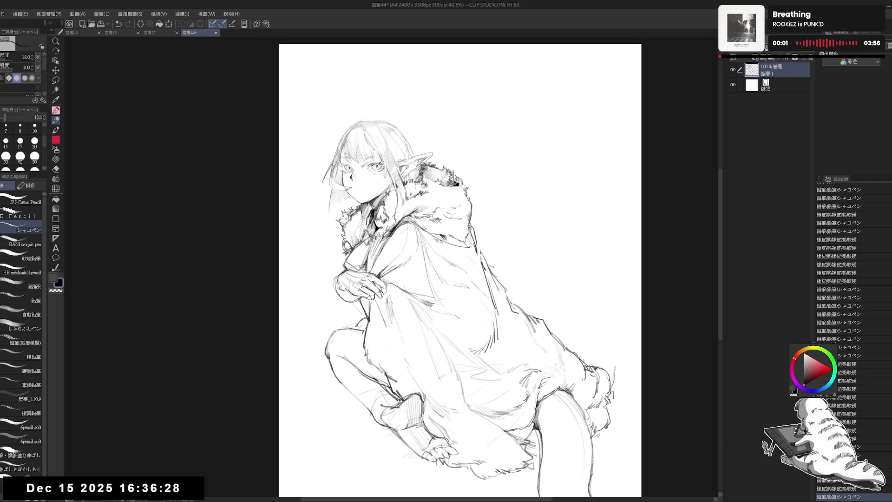
- Zoom in on the face and erase stray marks just below the right eye
scroll(464, 269, left, 1)
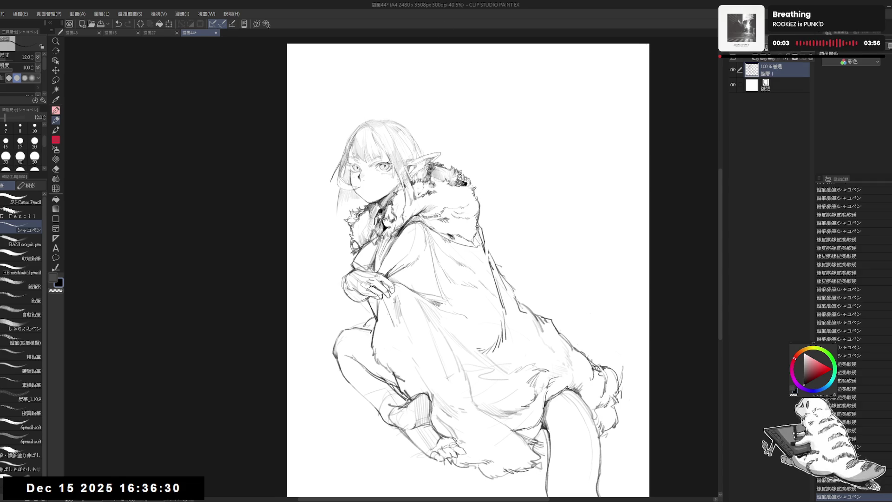
scroll(414, 136, up, 5)
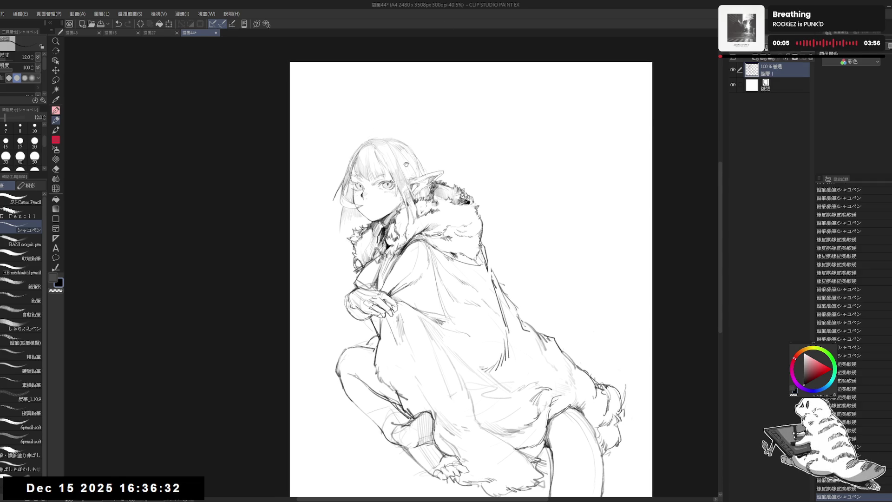
drag(419, 245, 407, 271)
key(e)
key(p)
- Try a 10 px pencil stroke near the right eye, undo it, then flip-check and zoom out
click(34, 126)
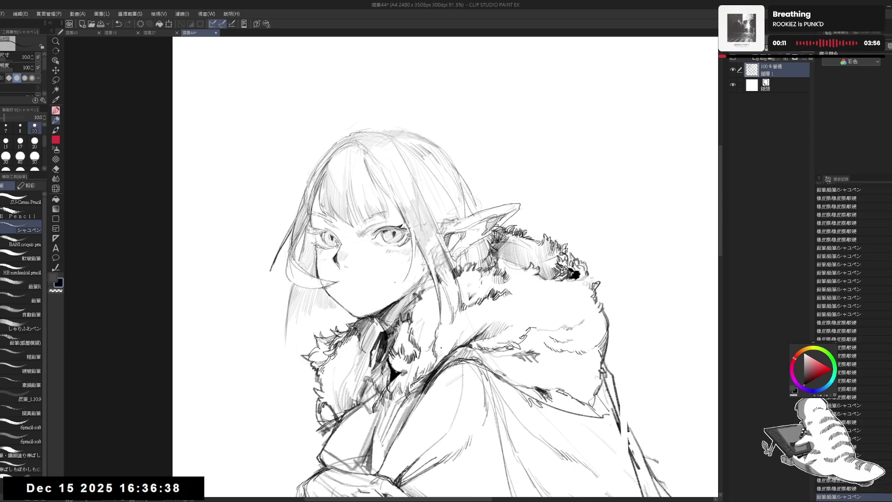
click(400, 265)
drag(414, 237, 414, 264)
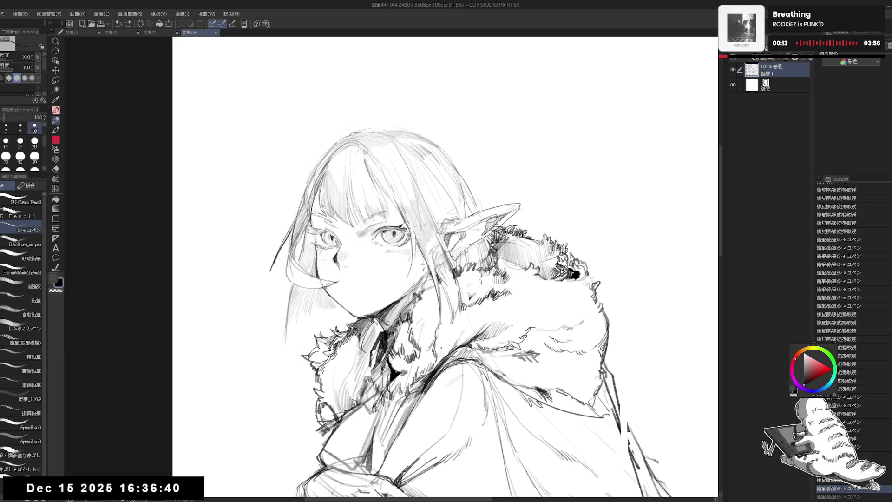
key(ctrl+z)
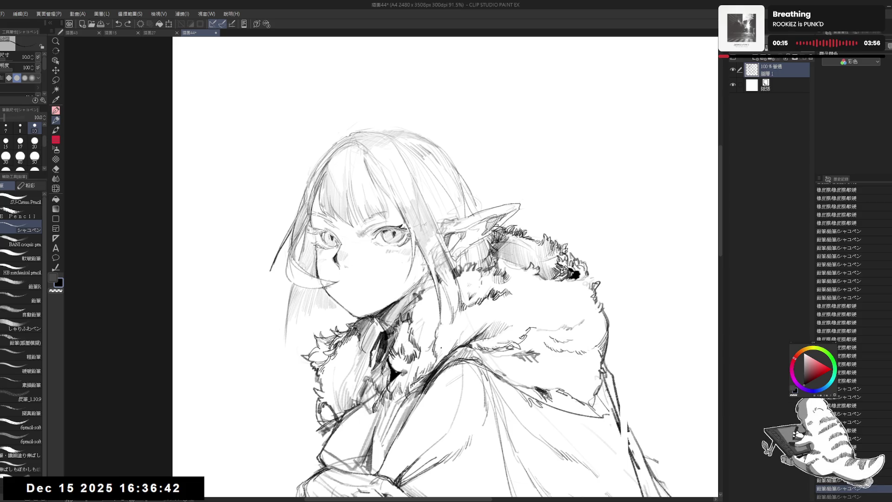
key(h)
key(h)
key(ctrl+minus)
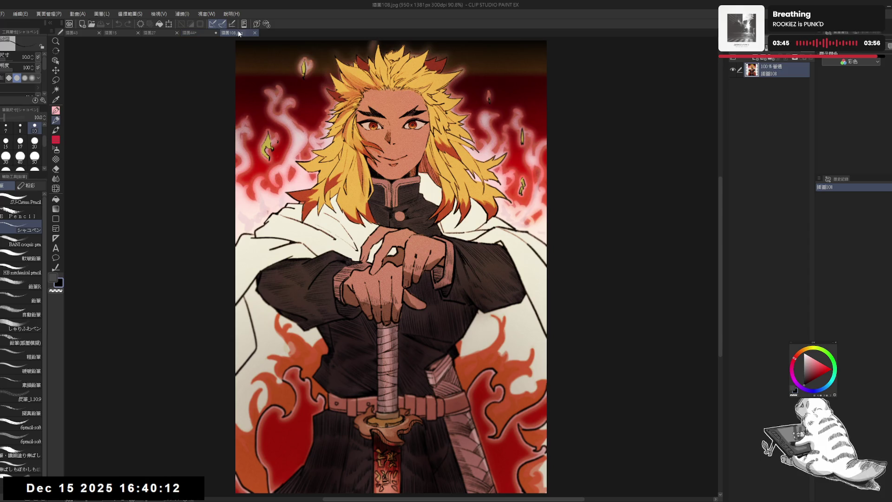
- Close the 插圖108.jpg reference tab to return to the elf sketch
click(254, 32)
- Reposition the view over the figure and erase a tiny stray mark near the face
scroll(419, 142, down, 2)
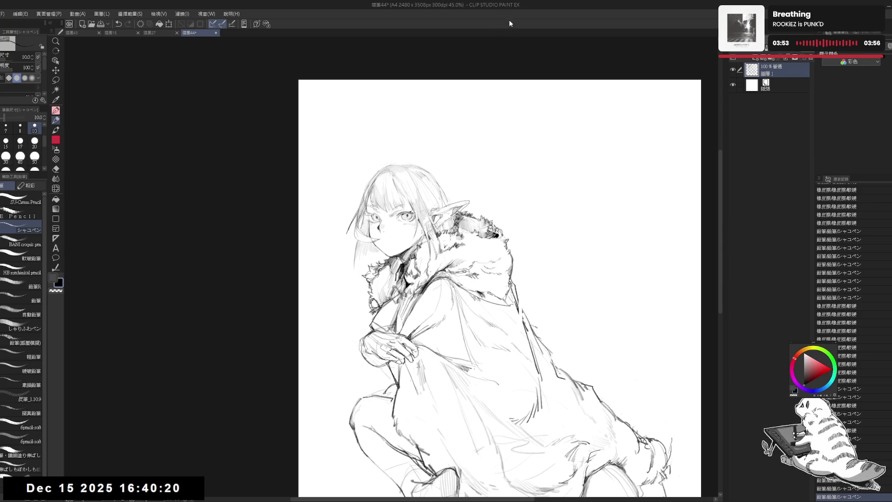
drag(430, 247, 410, 204)
scroll(369, 184, up, 3)
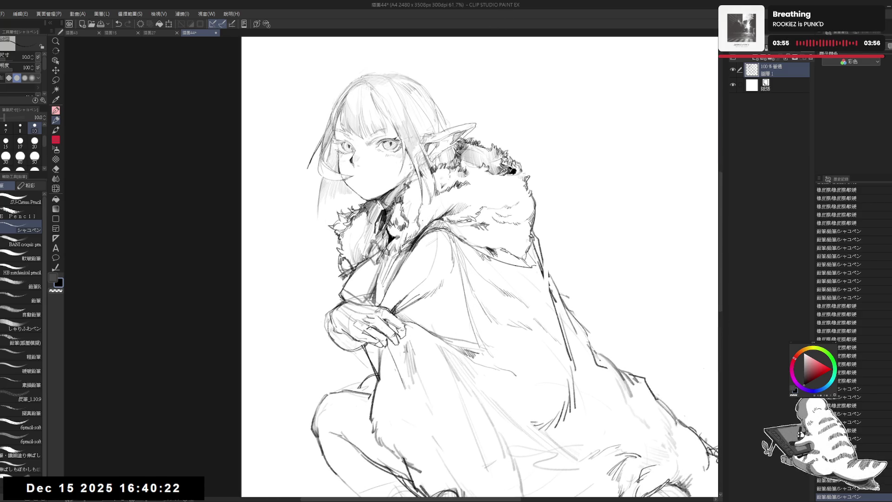
key(e)
key(p)
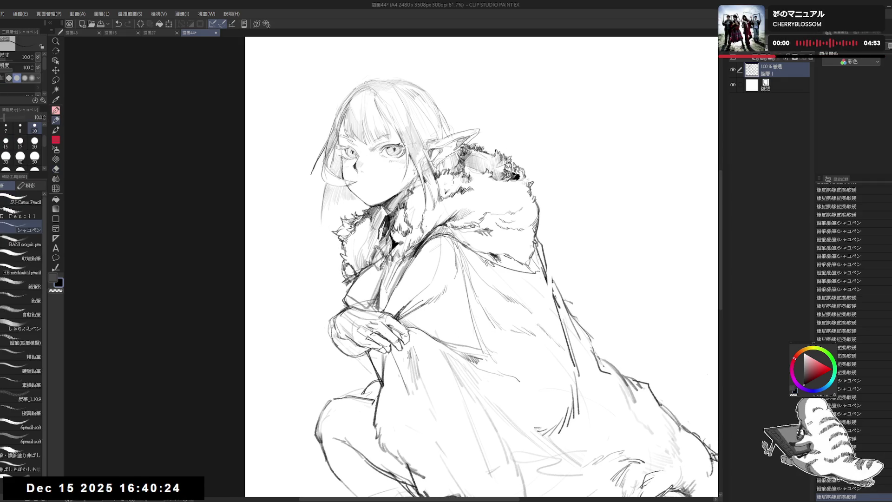
key(e)
mouse_move(370, 207)
mouse_down()
mouse_move(414, 214)
mouse_move(387, 244)
mouse_up()
key(p)
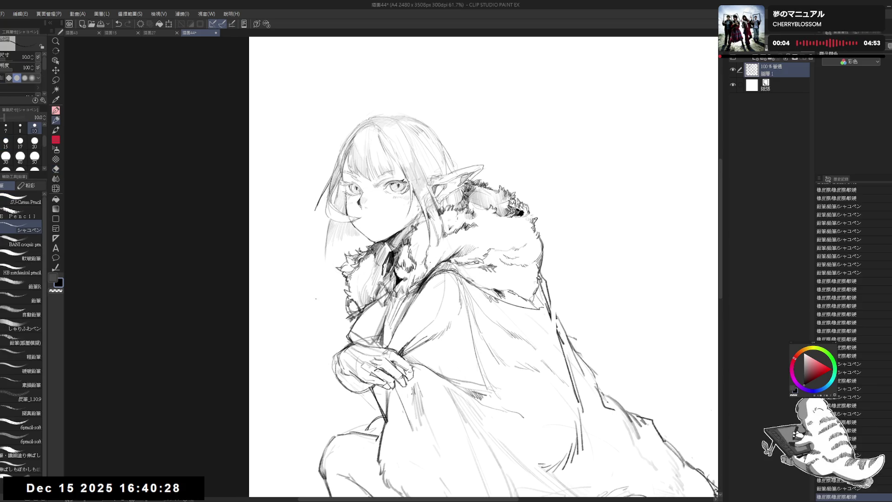
drag(343, 298, 350, 324)
- Tilt the canvas about 20°, erase cheek marks with a 25 px eraser, then reset rotation and tidy the face
key(r)
drag(304, 397, 362, 453)
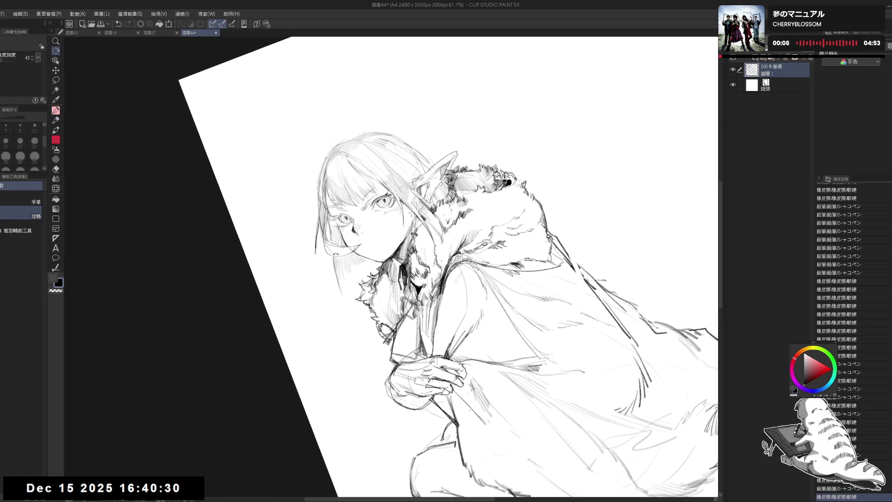
key(e)
key(bracketright)
key(bracketright)
drag(407, 227, 388, 256)
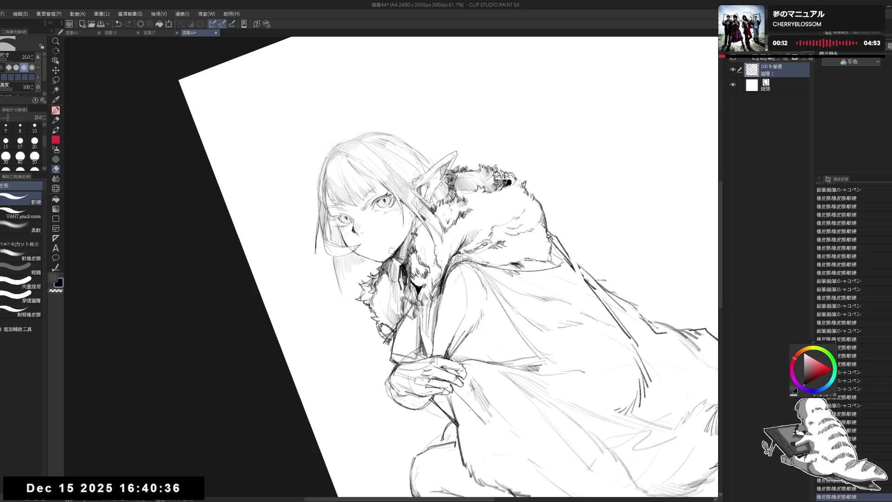
key(p)
key(ctrl+at)
key(e)
mouse_move(426, 214)
mouse_down()
mouse_move(428, 229)
mouse_move(415, 235)
mouse_move(426, 239)
mouse_up()
key(p)
key(ctrl+z)
- Mirror-check the face and undo the recent strokes near it
key(e)
key(p)
key(h)
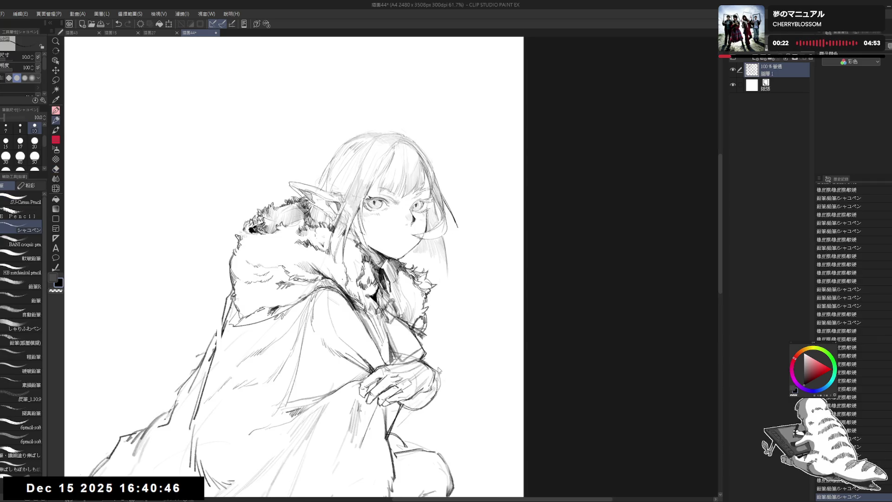
key(h)
scroll(404, 244, up, 3)
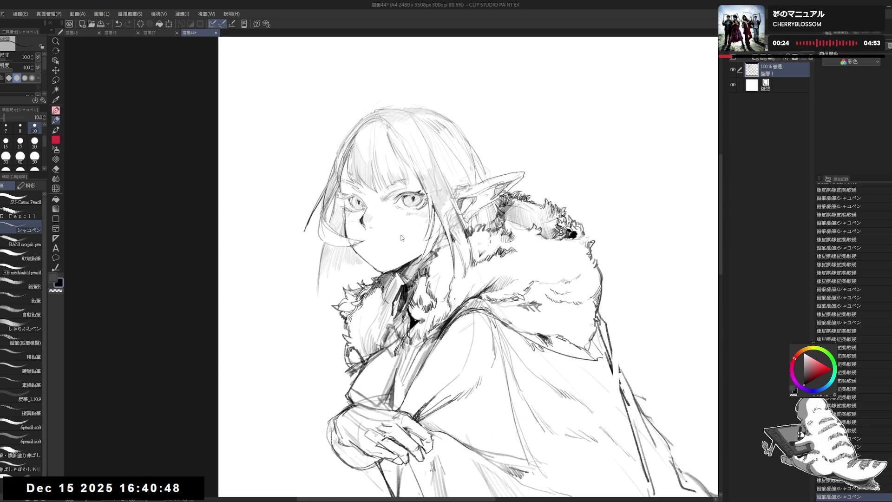
key(ctrl+z)
key(ctrl+z)
- Erase a small area on the cheek and try a short cheek stroke, then undo it
key(e)
drag(417, 224, 413, 254)
key(p)
drag(421, 200, 409, 258)
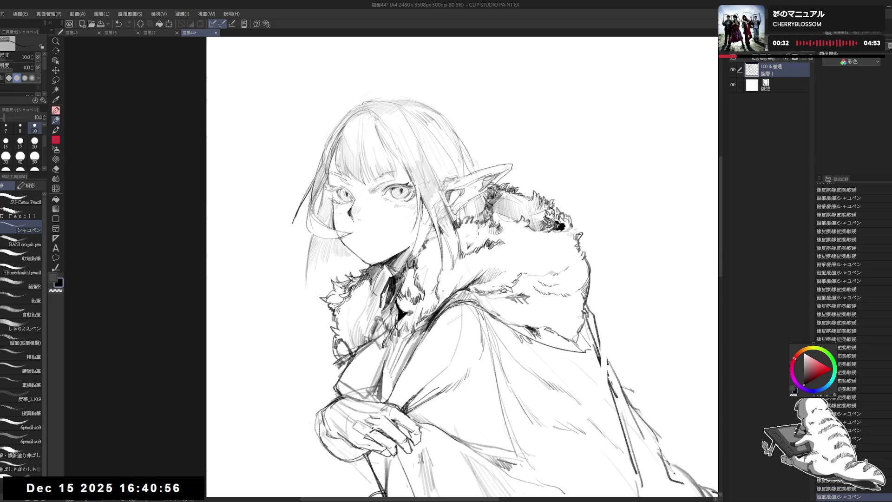
key(e)
key(p)
key(ctrl+z)
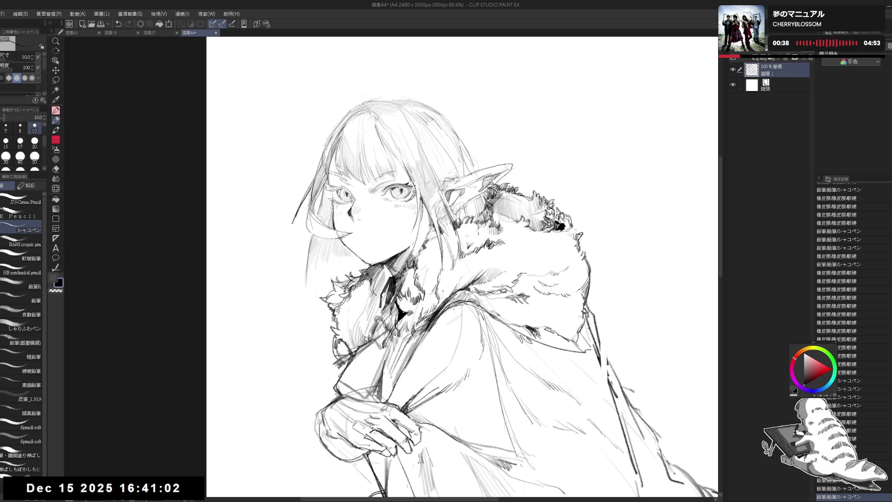
- Erase a small mark and redraw a stroke along the fur collar edge
drag(403, 196, 397, 199)
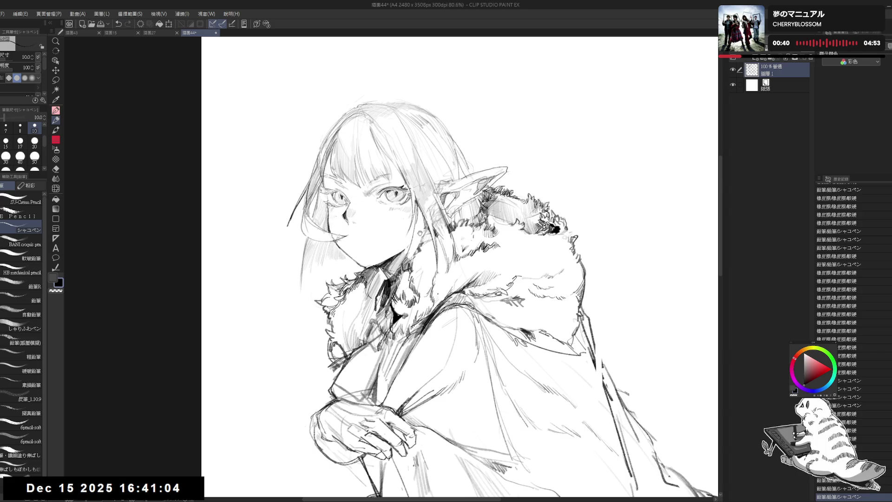
key(e)
drag(421, 246, 421, 211)
key(p)
key(ctrl+z)
key(e)
key(p)
key(ctrl+z)
key(ctrl+z)
drag(405, 243, 420, 217)
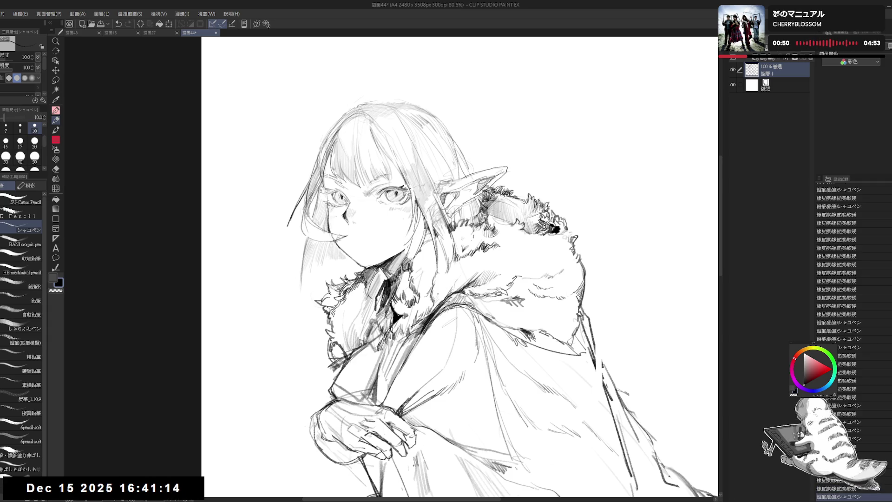
key(h)
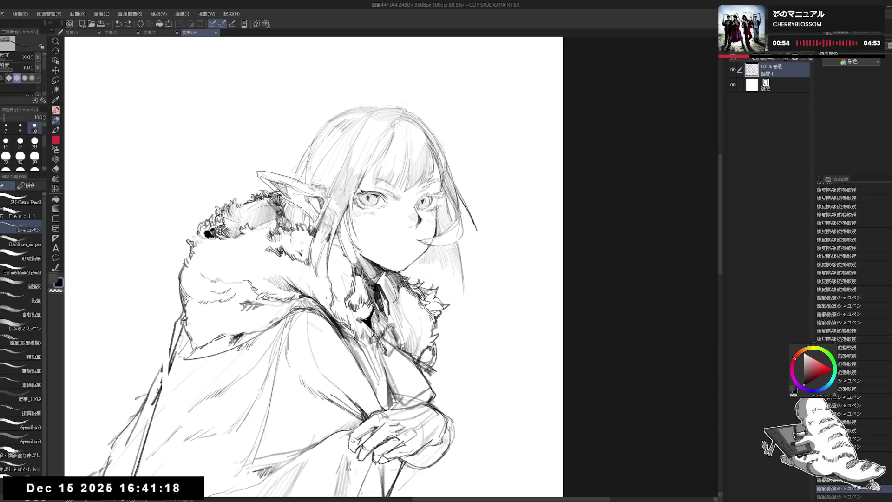
- Erase a spot near the chin, tilt the canvas, and add fine hair strokes
drag(354, 247, 361, 256)
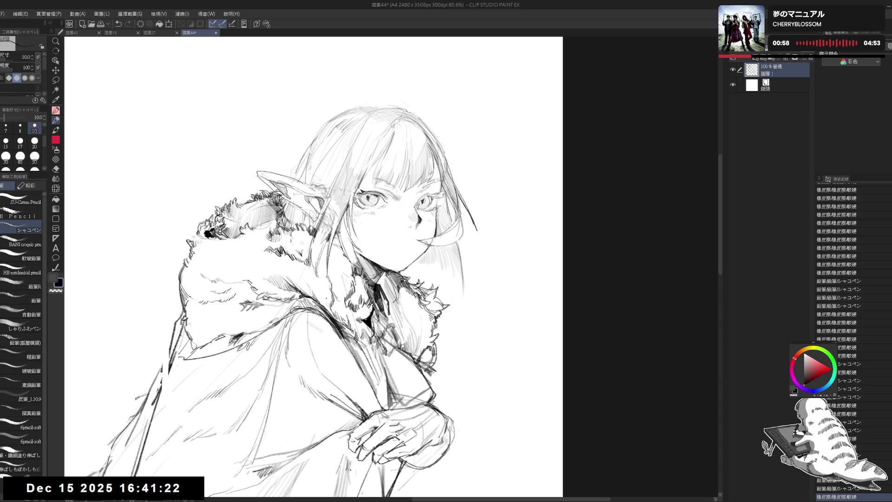
key(h)
drag(418, 279, 464, 242)
key(p)
mouse_move(432, 153)
mouse_down()
mouse_move(445, 162)
mouse_move(447, 198)
mouse_up()
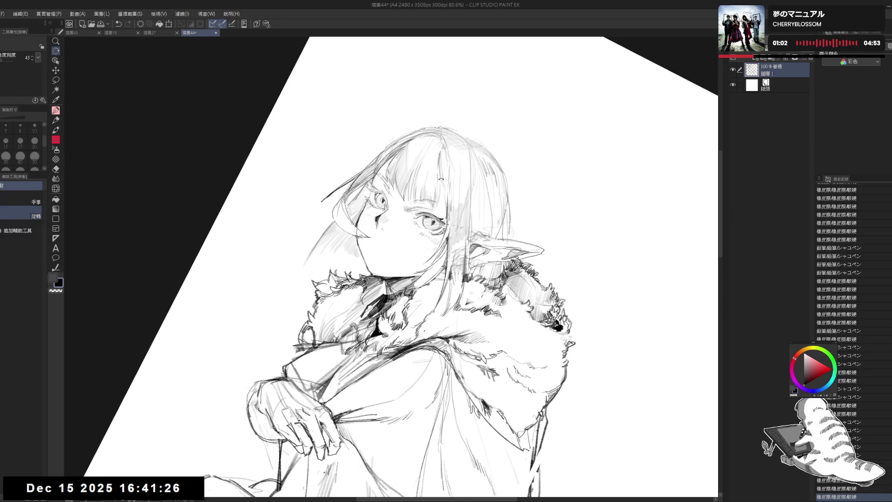
- Undo and redo the latest hair stroke several times, finally keeping it
key(ctrl+z)
key(ctrl+y)
key(ctrl+z)
key(ctrl+y)
key(ctrl+z)
key(ctrl+y)
key(ctrl+@)
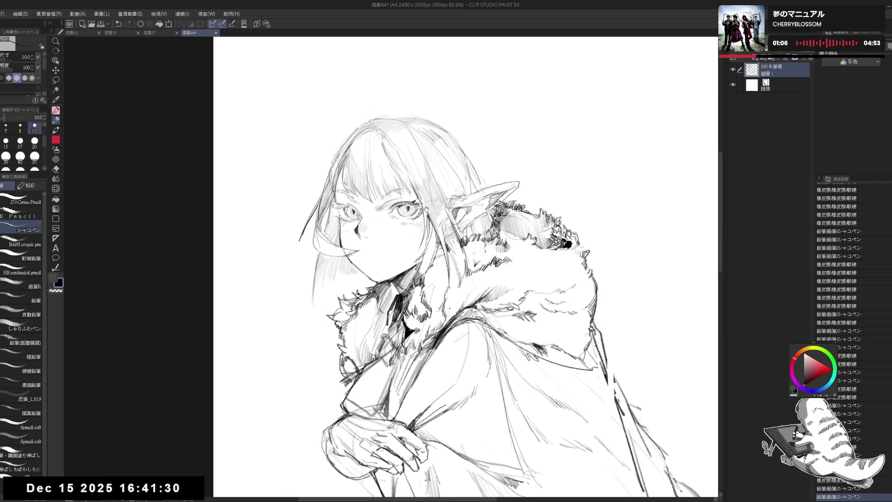
- Erase a stray dot near the hair and a mark at the top of the hair, view tilted about 25°
key(e)
drag(368, 118, 381, 122)
key(p)
drag(443, 107, 444, 116)
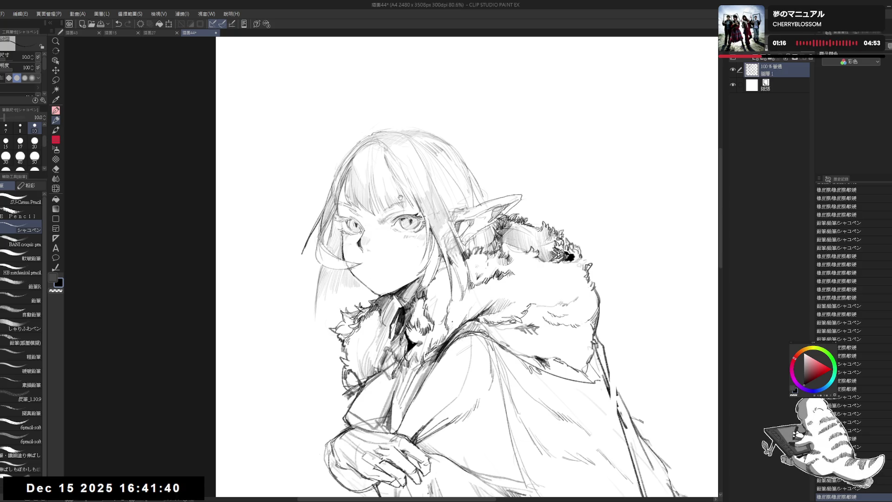
drag(329, 169, 288, 242)
key(e)
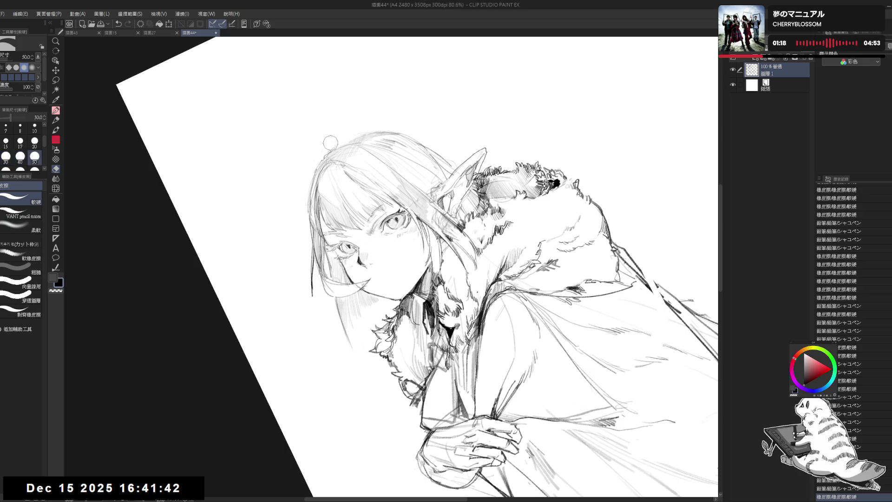
drag(335, 146, 315, 170)
key(p)
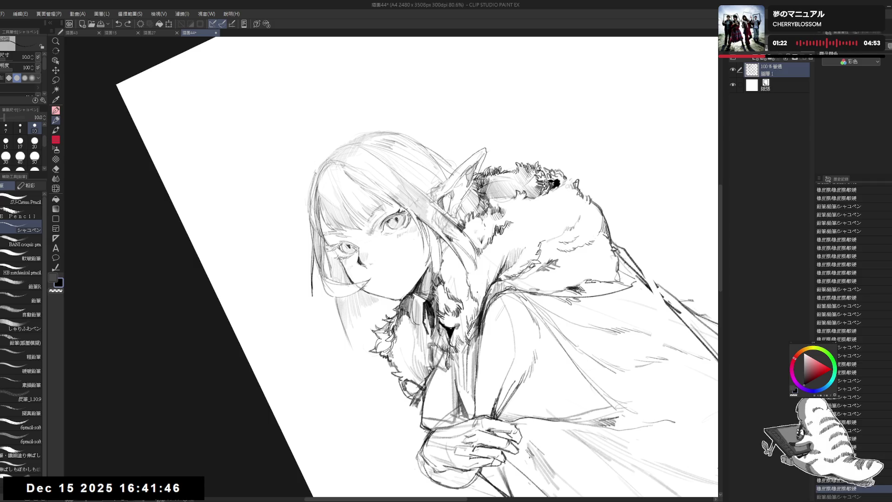
- Redraw the hair outline edge several times until the final line sits right, then reset rotation
mouse_move(418, 279)
mouse_down()
mouse_move(400, 316)
mouse_move(419, 334)
mouse_up()
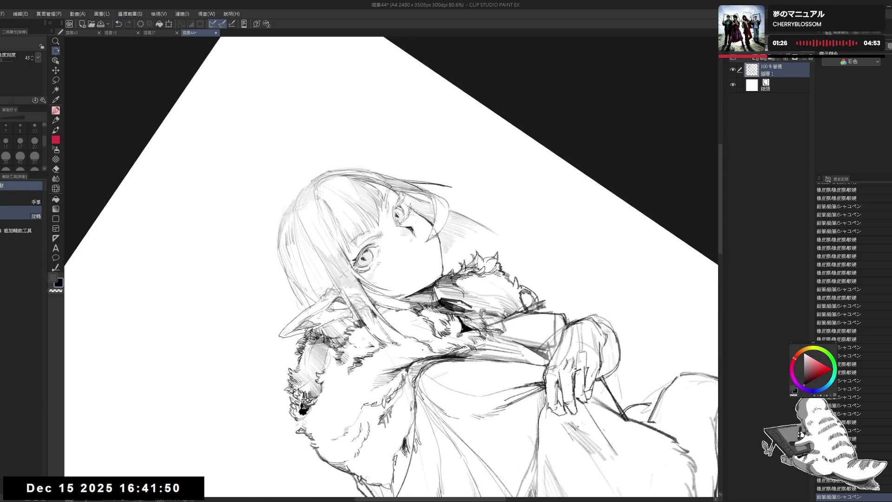
scroll(390, 265, down, 2)
mouse_move(341, 158)
mouse_down()
mouse_move(350, 153)
mouse_move(333, 172)
mouse_up()
key(ctrl+z)
drag(390, 265, 432, 223)
key(p)
drag(344, 172, 329, 218)
key(ctrl+z)
key(ctrl+z)
key(ctrl+z)
drag(333, 187, 329, 209)
key(ctrl+z)
drag(339, 175, 331, 202)
key(ctrl+at)
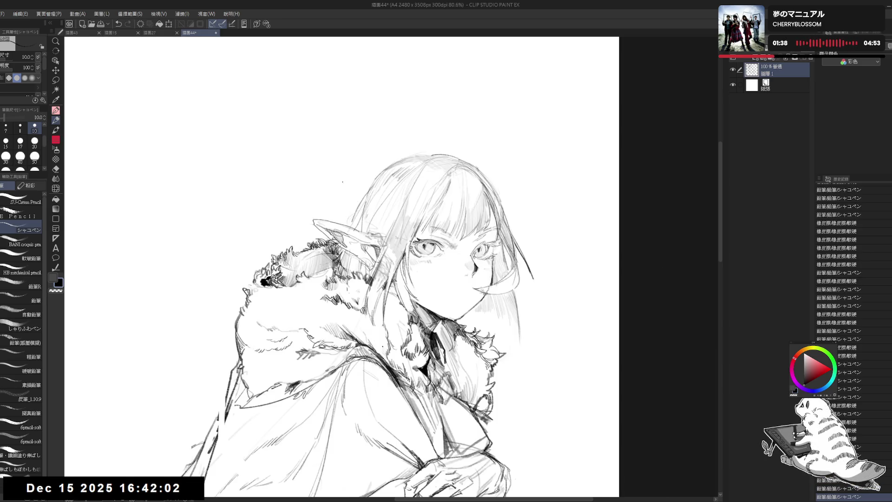
- Redraw the lower right hair-edge line, then reset the view upright on the face
key(h)
mouse_move(414, 265)
mouse_down()
mouse_move(353, 232)
mouse_move(414, 265)
mouse_move(372, 316)
mouse_up()
key(p)
drag(405, 172, 403, 237)
key(ctrl+z)
key(ctrl+z)
drag(404, 200, 397, 241)
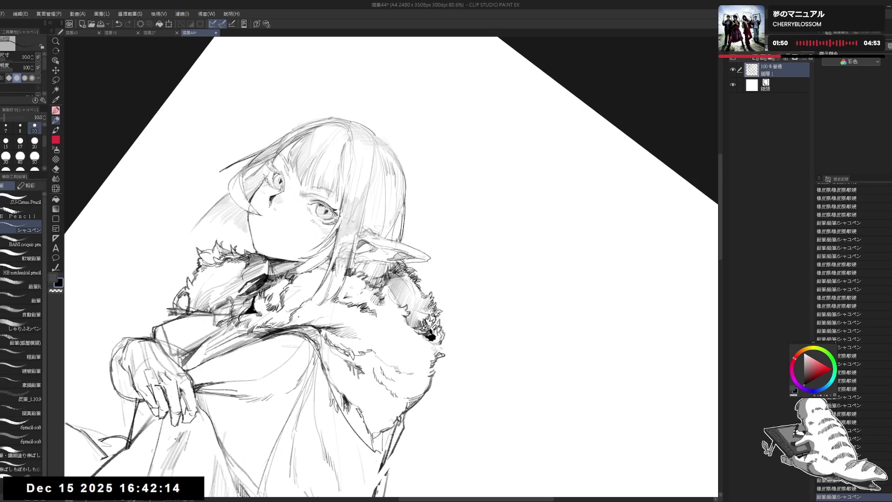
key(e)
key(p)
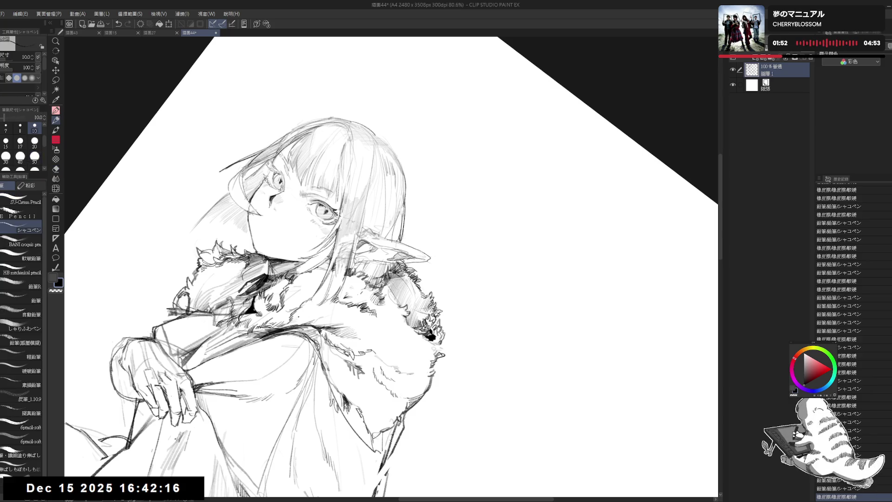
key(ctrl+at)
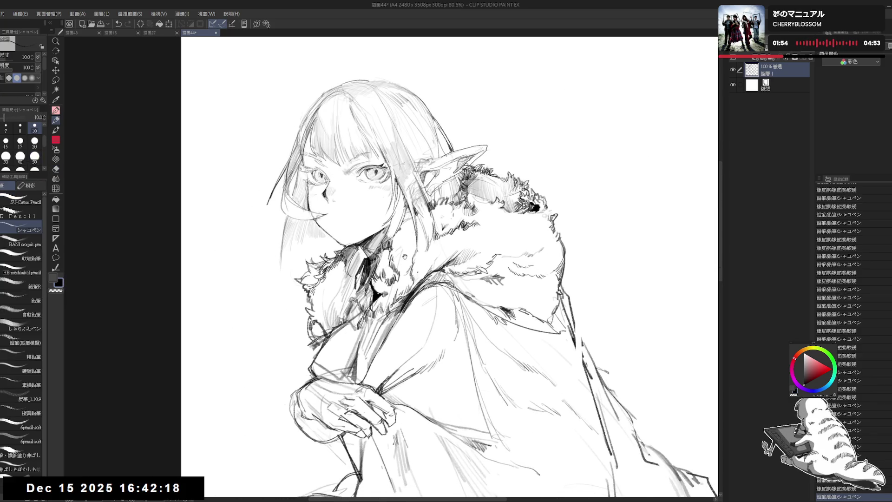
- Erase the stray marks near the hair and left of the face, then mirror-check proportions
key(e)
drag(258, 207, 255, 222)
drag(293, 188, 298, 192)
key(p)
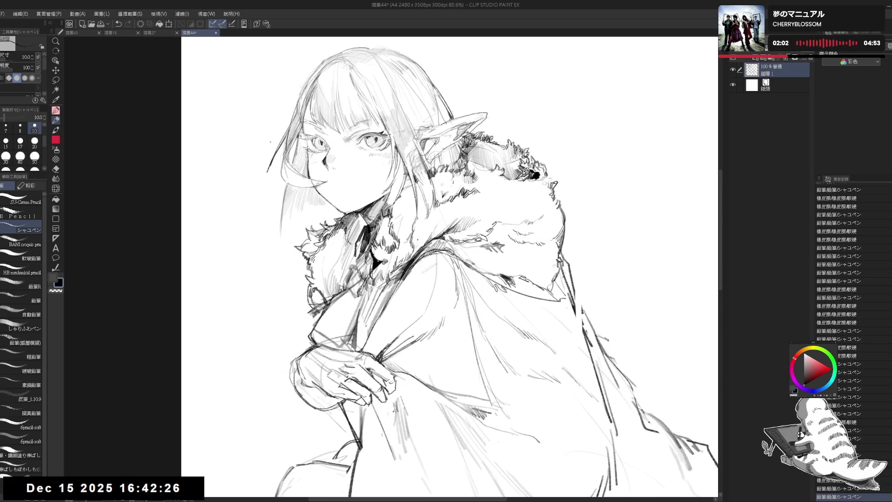
key(ctrl+minus)
key(ctrl+minus)
key(ctrl+minus)
key(h)
key(h)
scroll(255, 171, up, 3)
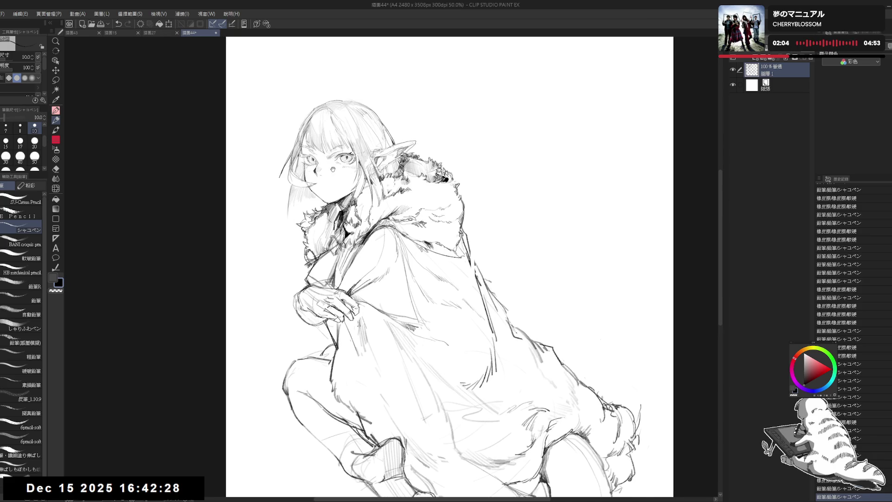
drag(441, 268, 469, 273)
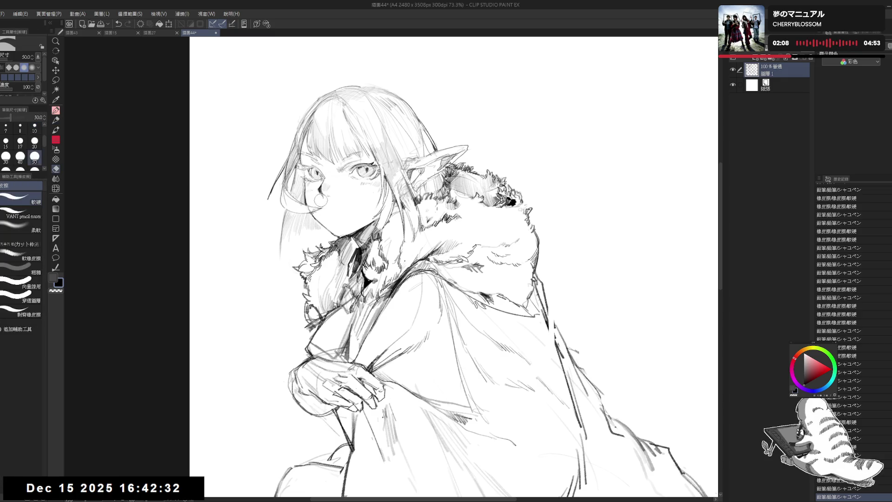
drag(337, 189, 343, 198)
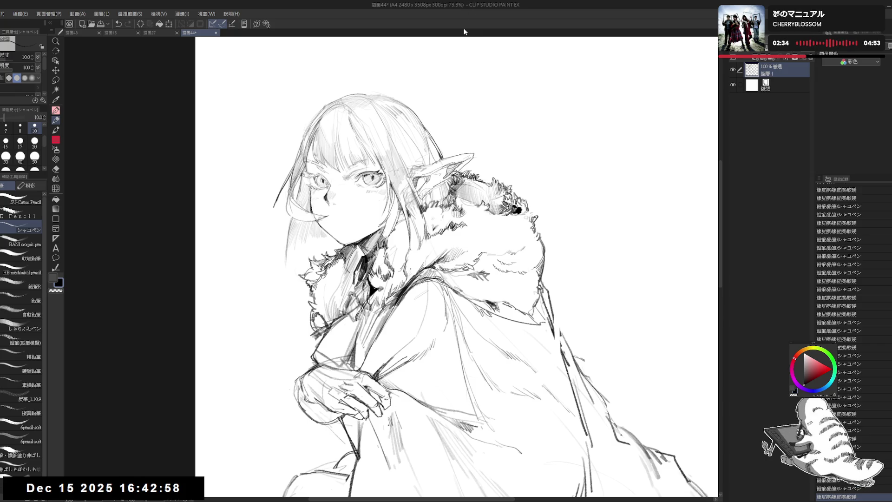
mouse_move(466, 210)
mouse_down()
mouse_move(445, 214)
mouse_move(455, 197)
mouse_up()
- Add a small pencil stroke and mirror the canvas to check the whole crouching figure
key(e)
key(p)
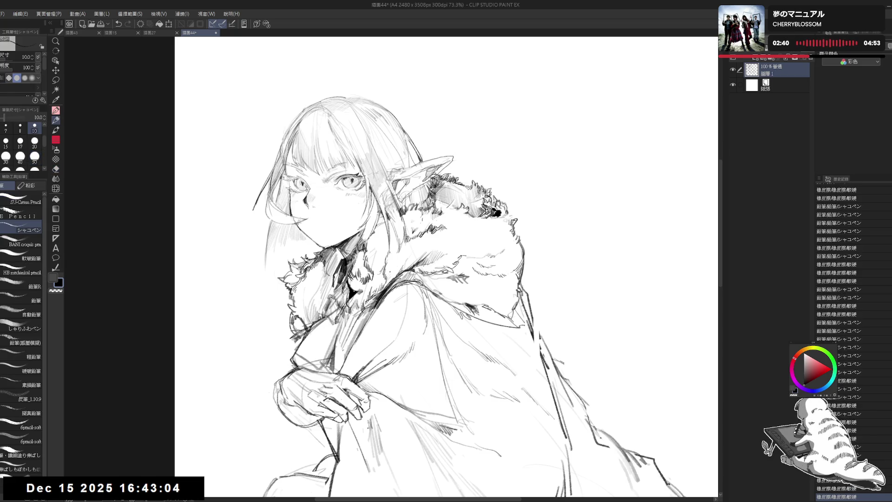
drag(483, 206, 493, 201)
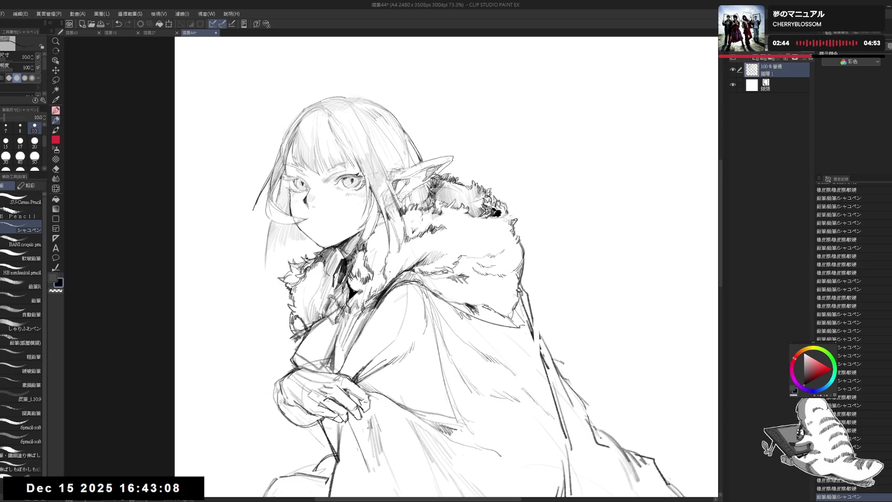
key(h)
key(h)
drag(465, 232, 440, 167)
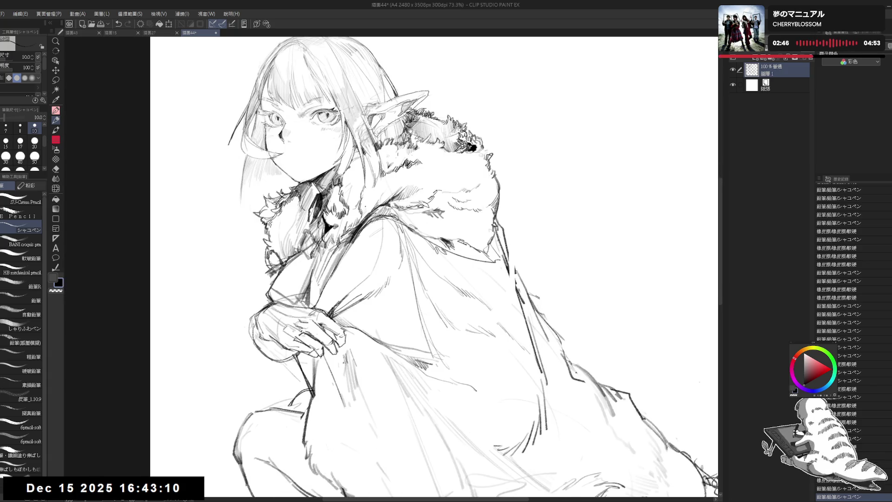
scroll(409, 130, down, 3)
drag(423, 90, 406, 126)
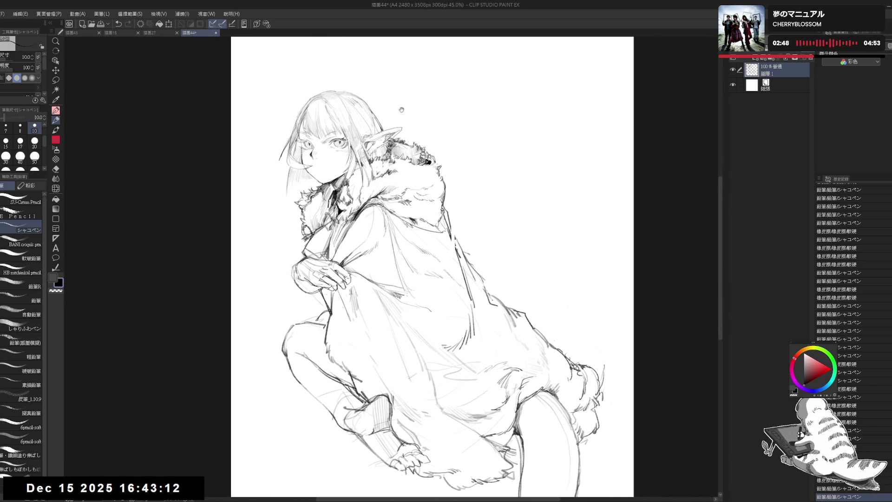
- Erase the stray lines near the ear and flip the canvas to check the pose
key(e)
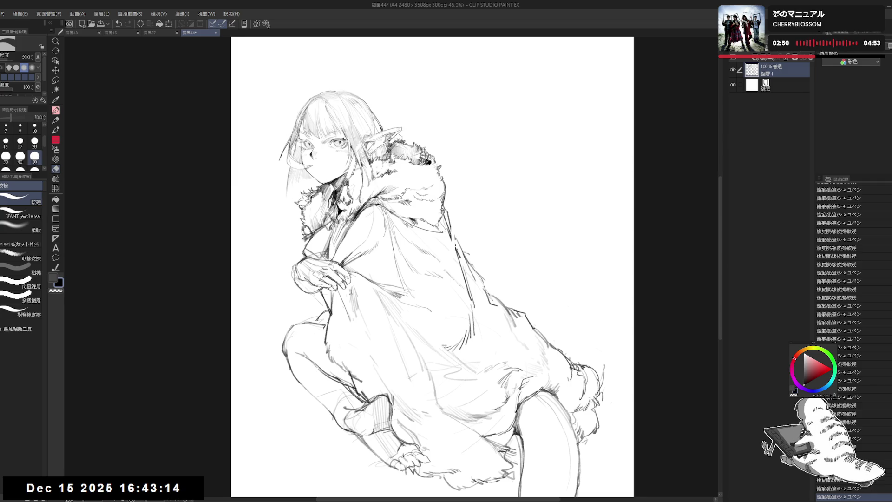
drag(403, 141, 402, 142)
key(p)
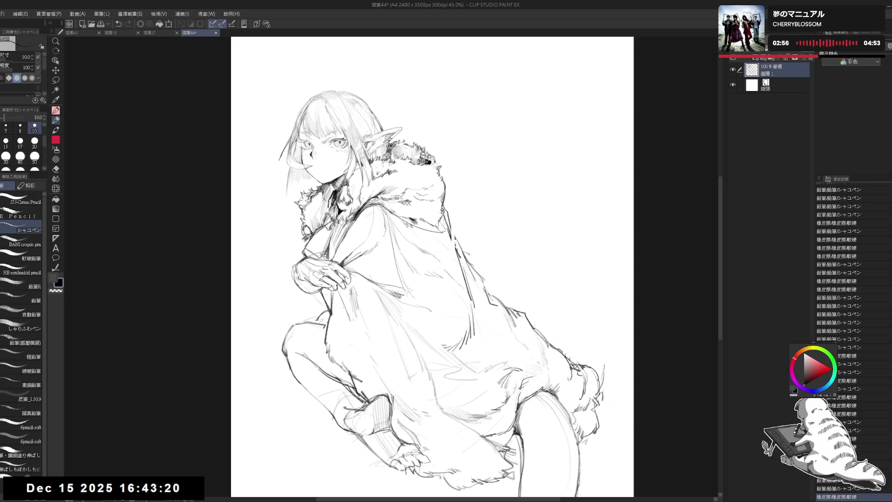
key(h)
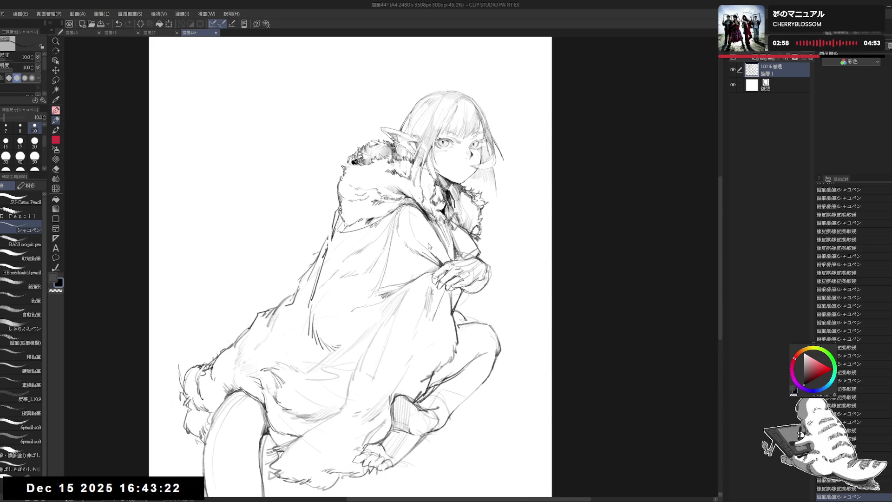
key(h)
mouse_move(439, 184)
mouse_down()
mouse_move(421, 177)
mouse_move(449, 185)
mouse_up()
- Erase the old cape edge and redraw it with the pencil at size 15
key(e)
mouse_move(447, 266)
mouse_down()
mouse_move(434, 234)
mouse_move(435, 248)
mouse_up()
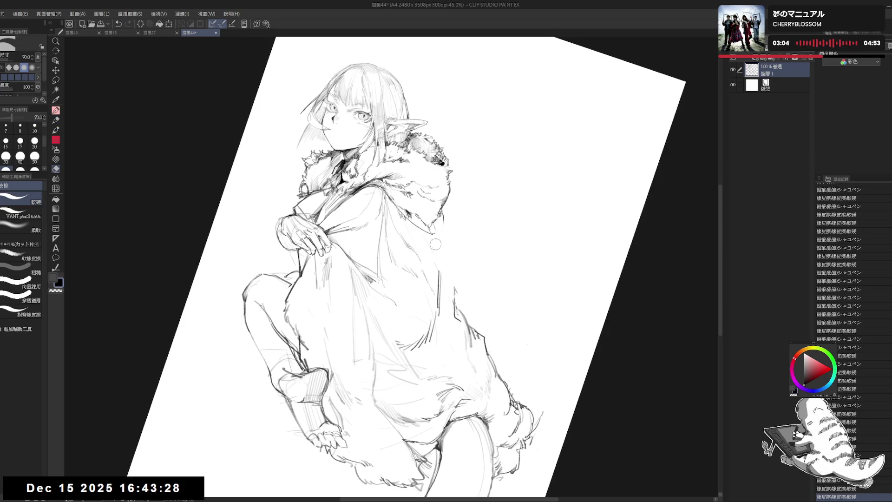
key(p)
drag(447, 216, 439, 259)
key(ctrl+z)
drag(447, 205, 443, 271)
key(ctrl+z)
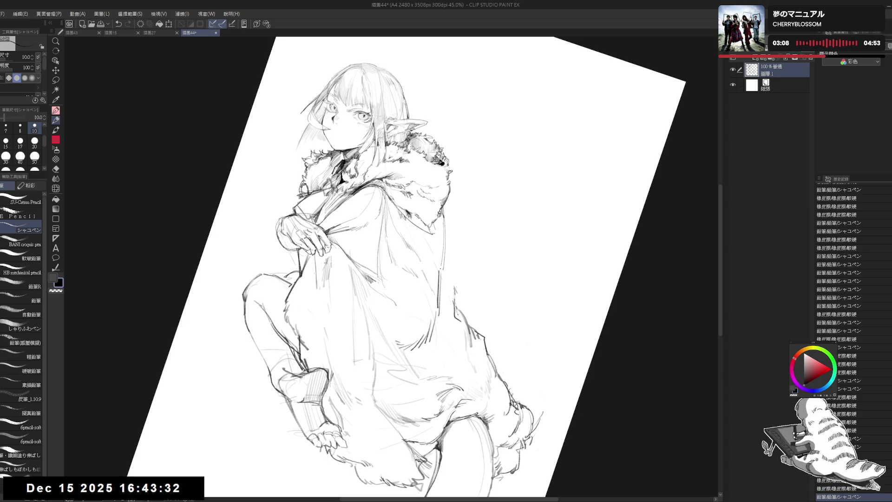
drag(444, 219, 442, 270)
key(bracketright)
drag(441, 206, 442, 274)
key(ctrl+z)
mouse_move(443, 224)
mouse_down()
mouse_move(439, 278)
mouse_move(452, 304)
mouse_move(454, 293)
mouse_move(452, 320)
mouse_move(453, 309)
mouse_up()
- Trim the lower cape edge and add short strokes along it
key(e)
key(p)
key(ctrl+z)
key(e)
key(p)
drag(456, 291, 452, 307)
drag(363, 242, 376, 250)
- Erase patches of the inner cloak lines and redraw a thin line in the cloak
key(e)
drag(312, 282, 327, 334)
key(p)
key(ctrl+z)
key(e)
mouse_move(313, 284)
mouse_down()
mouse_move(340, 335)
mouse_move(330, 326)
mouse_up()
key(p)
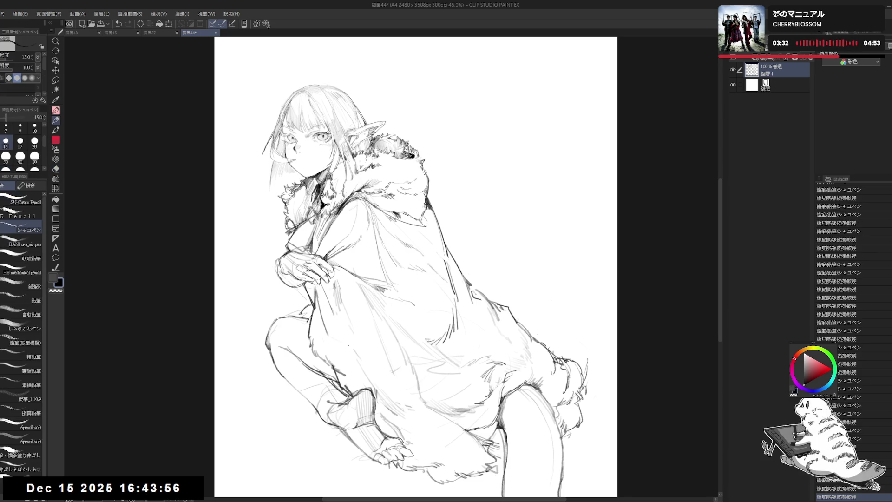
key(e)
key(p)
key(e)
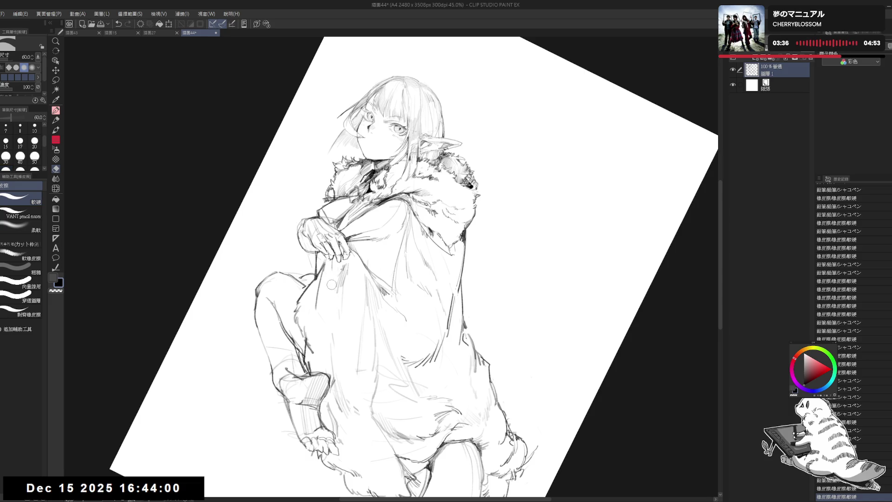
key(p)
key(ctrl+z)
mouse_move(331, 260)
mouse_down()
mouse_move(333, 289)
mouse_move(333, 266)
mouse_up()
- Reset the view upright, mirror-check the drawing, and touch up the cloak
key(ctrl+@)
key(h)
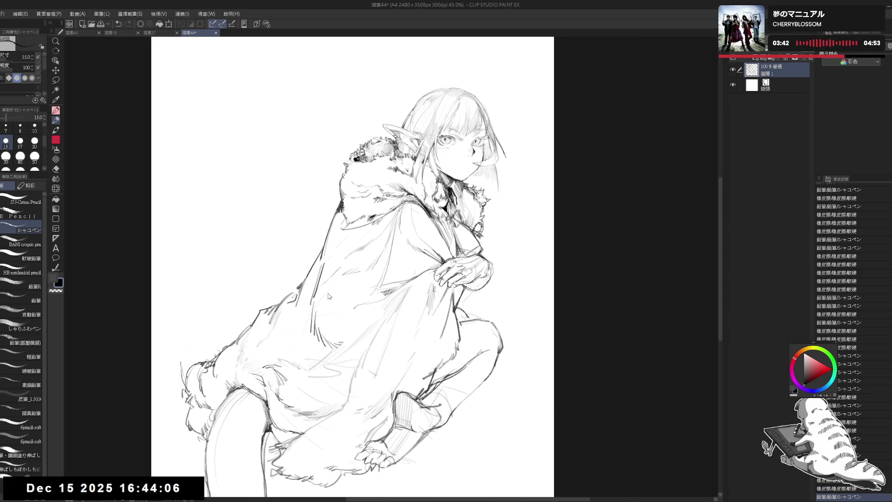
key(h)
key(asciicircum)
key(e)
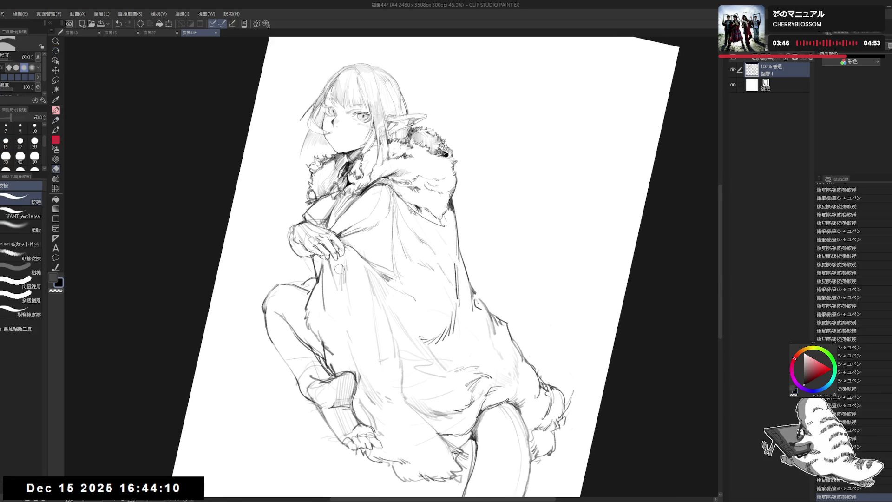
click(339, 270)
key(p)
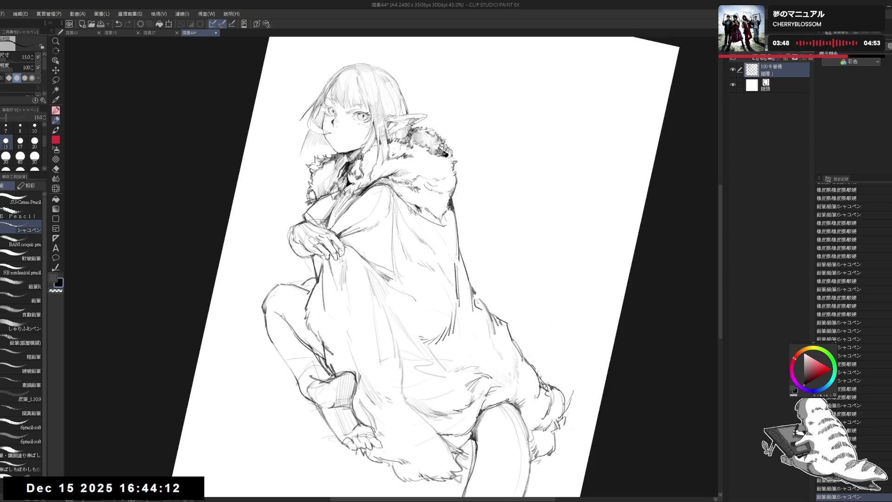
- Erase a small stray mark on the lower cloak
key(ctrl+0)
key(h)
key(h)
drag(364, 239, 363, 234)
key(e)
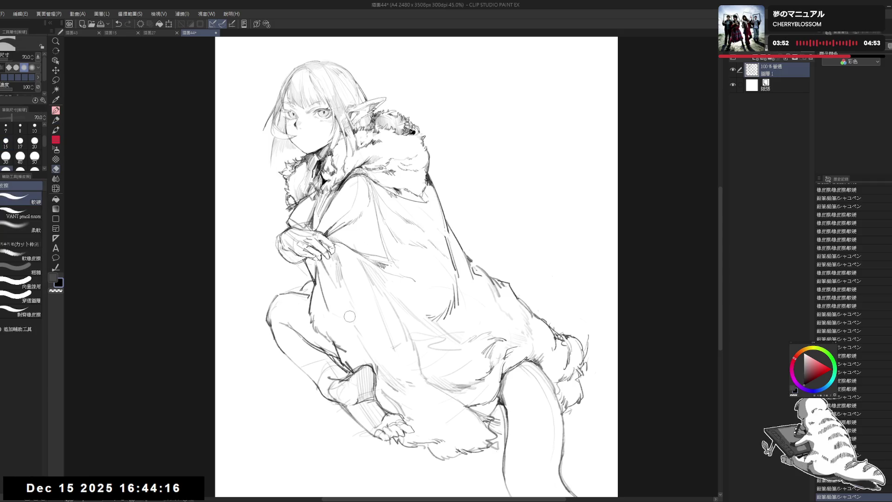
drag(340, 320, 354, 335)
key(p)
scroll(365, 316, up, 1)
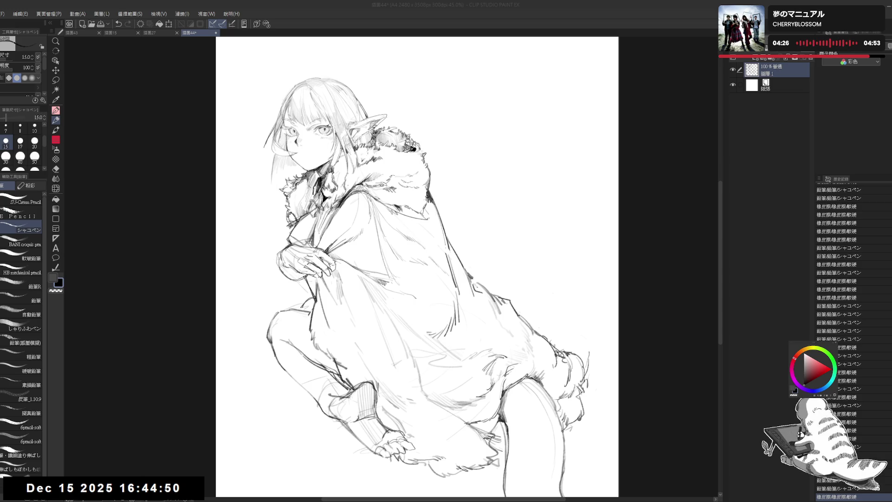
click(394, 172)
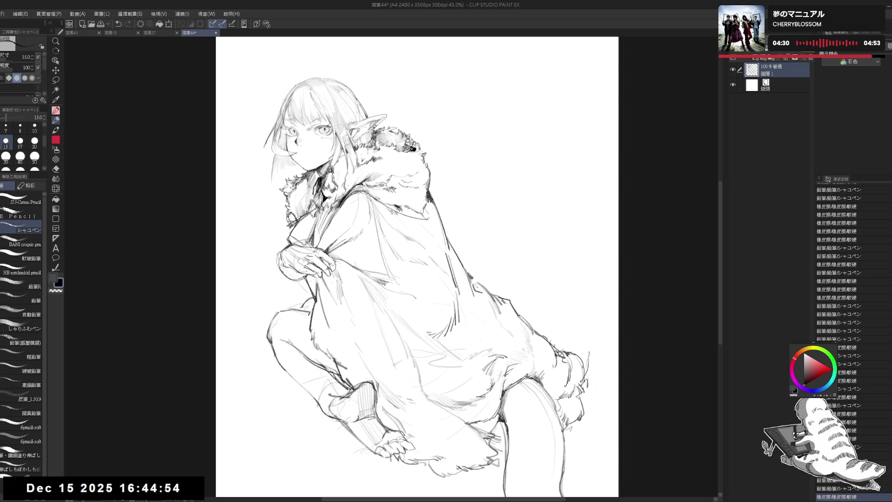
- Erase the stray mark by the feet, refine faint lower-robe lines, and centre the upper body
drag(312, 311, 313, 320)
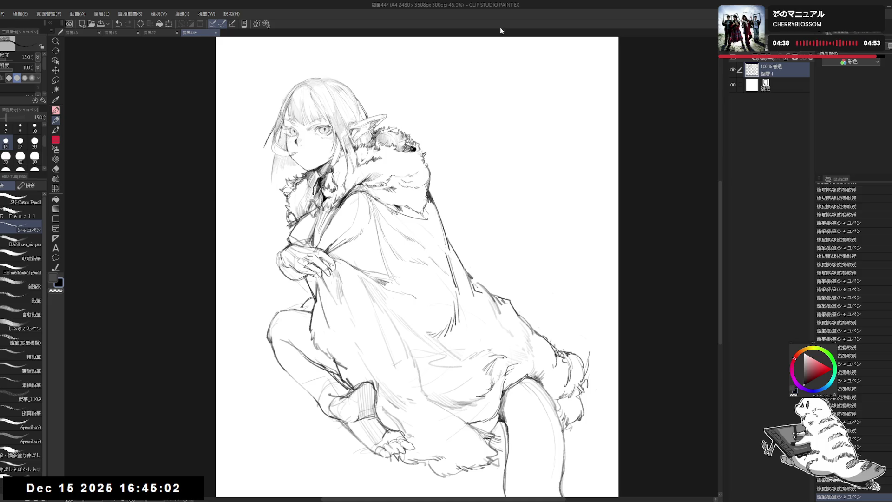
drag(446, 279, 440, 262)
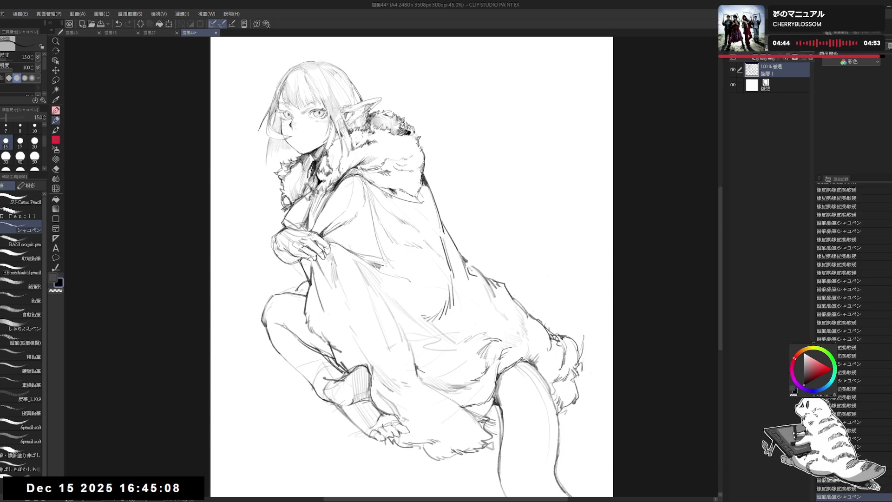
mouse_move(424, 366)
mouse_down()
mouse_move(448, 359)
mouse_move(453, 367)
mouse_up()
drag(446, 409, 453, 411)
mouse_move(392, 234)
mouse_down()
mouse_move(420, 282)
mouse_move(403, 223)
mouse_move(397, 234)
mouse_up()
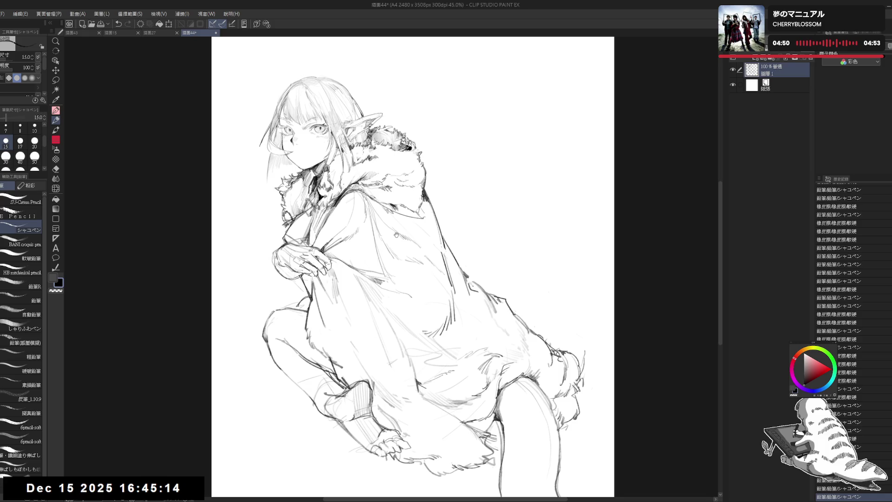
scroll(268, 160, up, 2)
drag(275, 141, 301, 185)
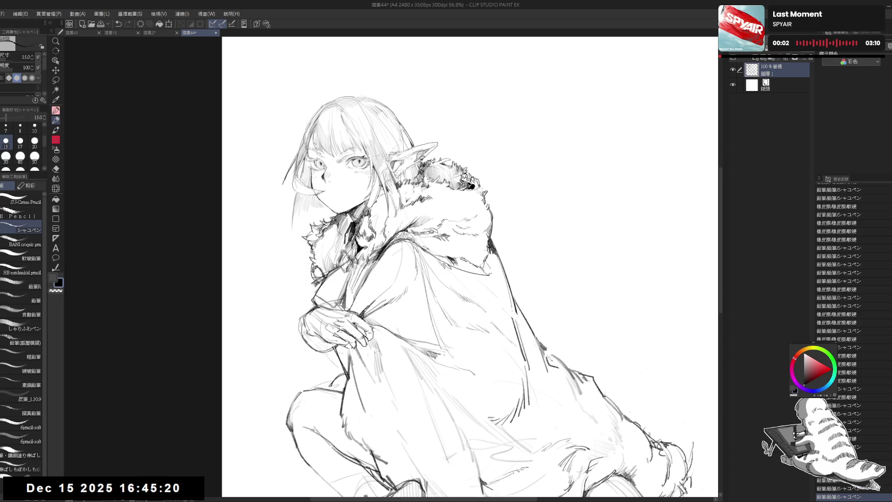
- Erase small marks near the left eye with the eraser shrunk to size 20
mouse_move(285, 155)
mouse_down()
mouse_move(304, 173)
mouse_move(263, 302)
mouse_up()
key(r)
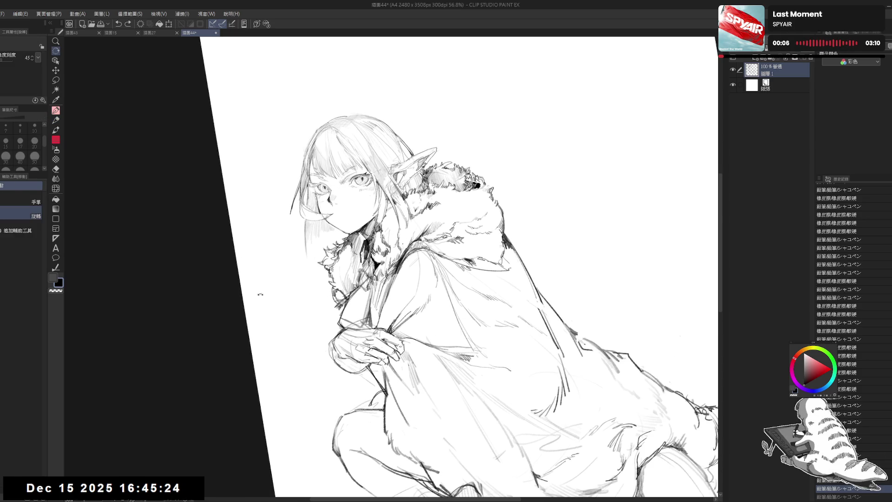
key(p)
drag(280, 243, 316, 250)
key(ctrl+@)
key(e)
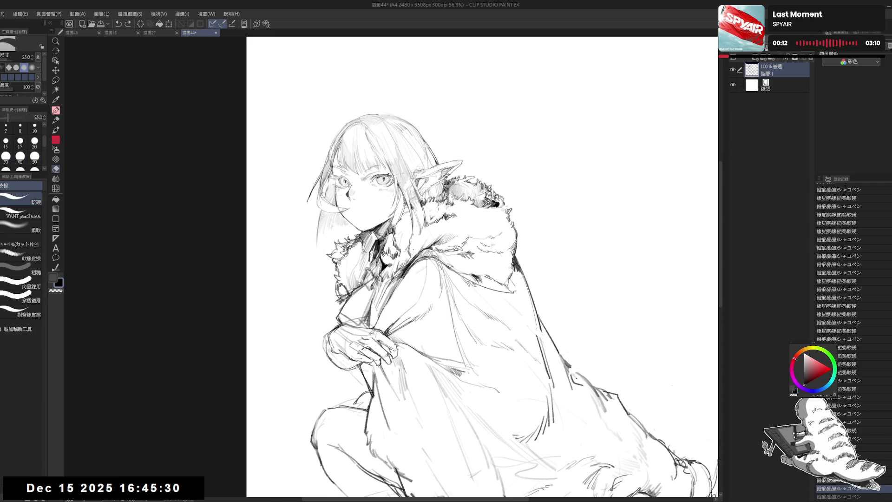
key(bracketleft)
key(bracketleft)
drag(328, 184, 329, 194)
key(p)
- Touch up the fur collar, undo the stroke beside the left eye, and zoom out to the whole figure
drag(347, 277, 327, 261)
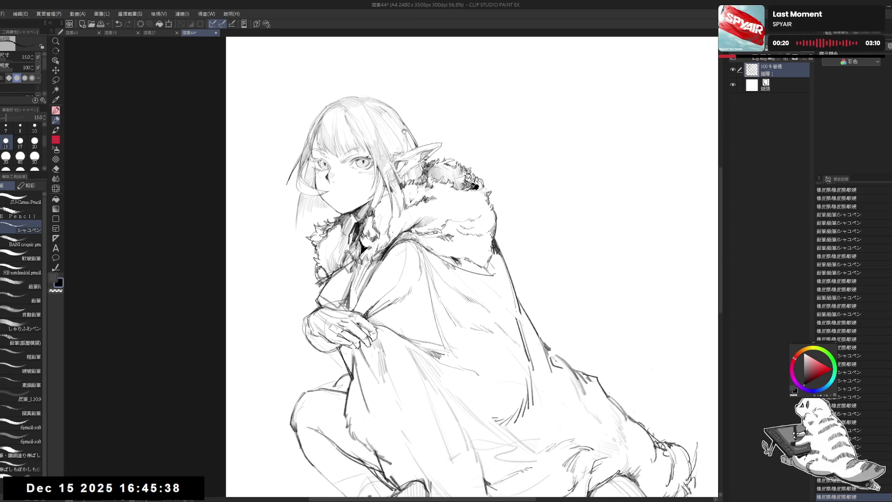
drag(403, 136, 405, 144)
key(e)
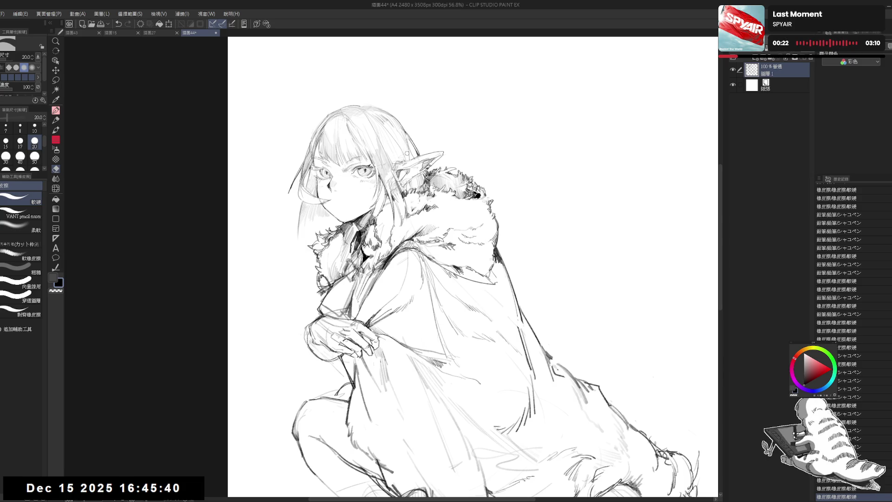
key(p)
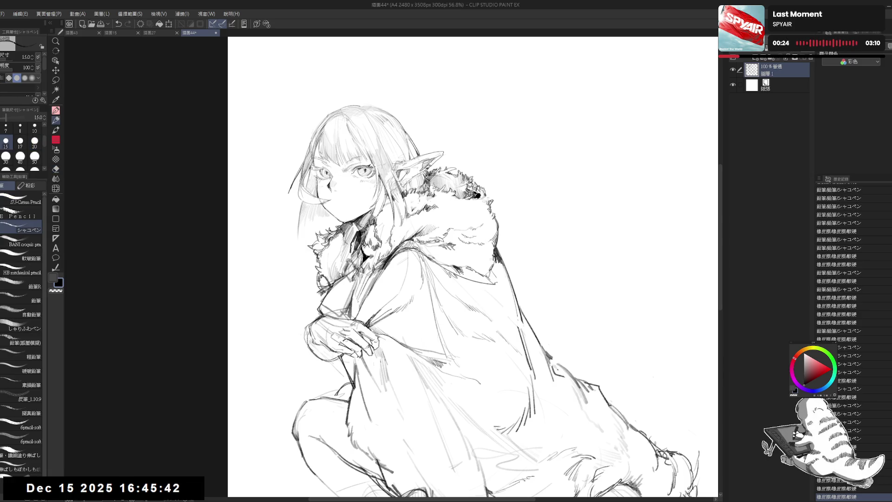
key(h)
key(h)
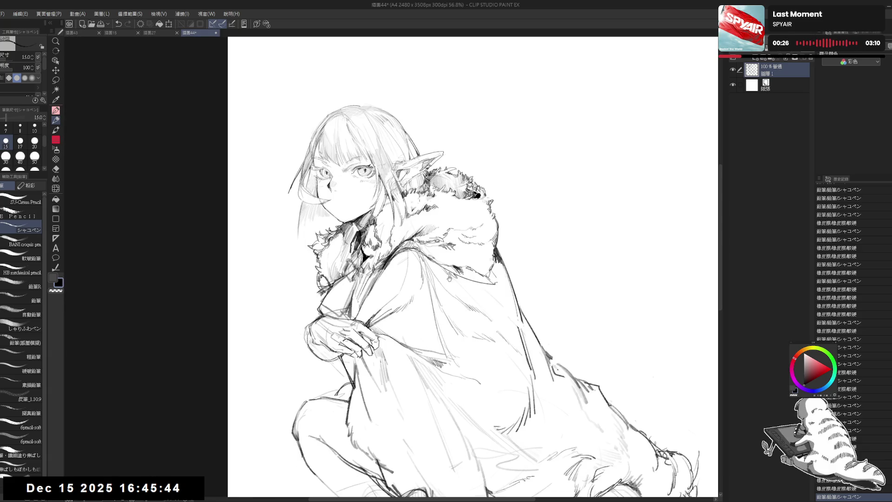
drag(447, 282, 442, 283)
drag(393, 201, 416, 207)
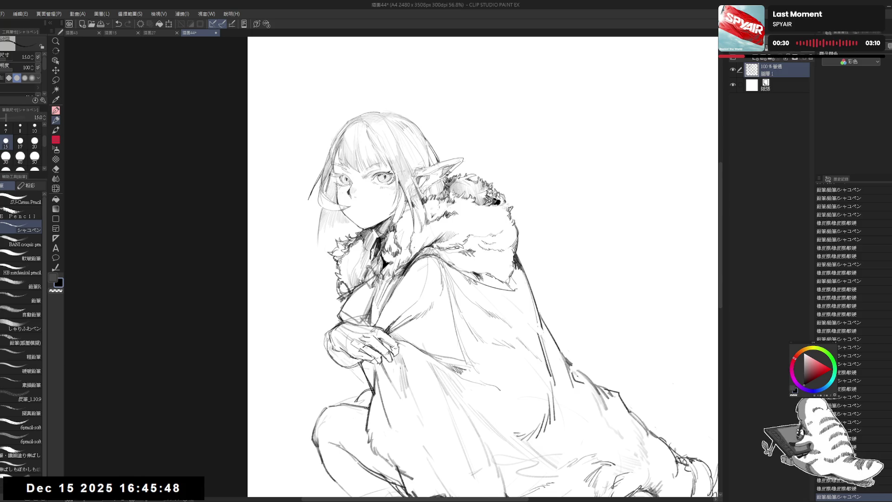
key(ctrl+z)
key(bracketleft)
key(ctrl+z)
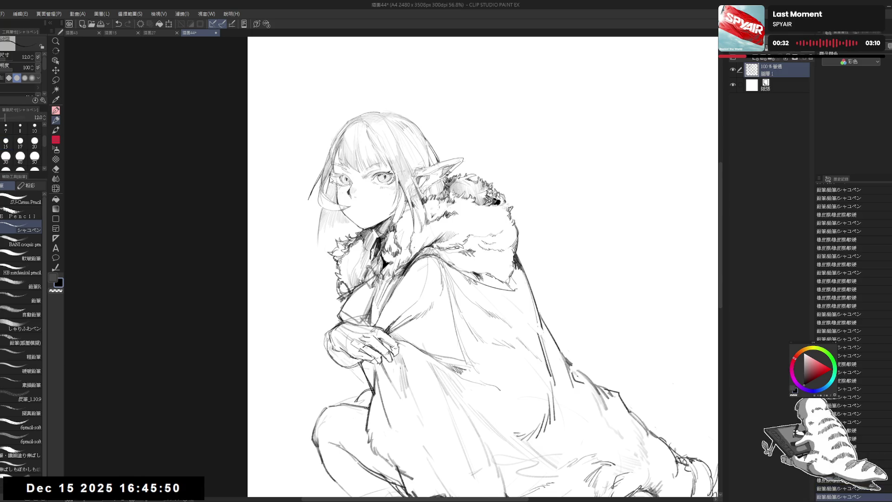
key(ctrl+minus)
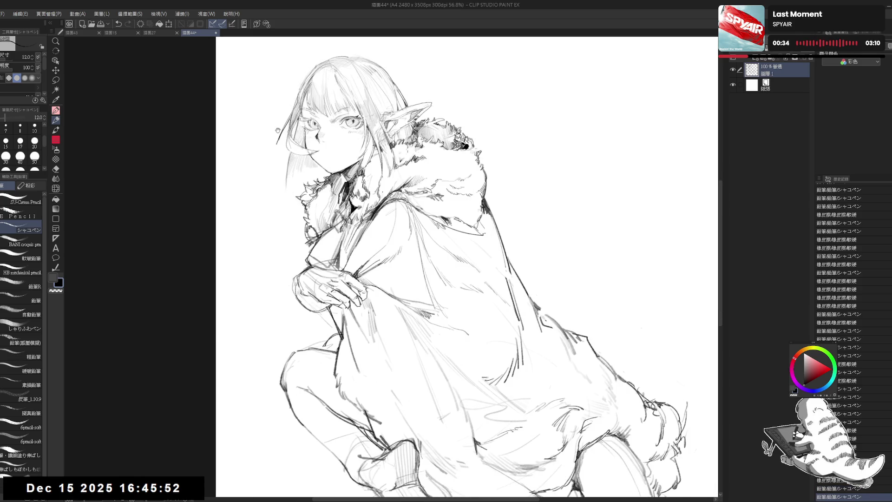
key(ctrl+minus)
key(ctrl+minus)
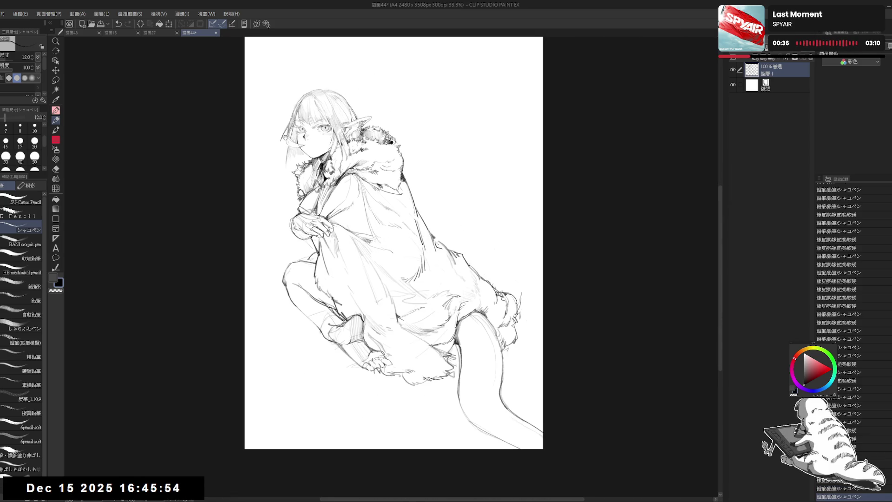
- Set the eraser to size 40, then draw a short tail stroke and compare it with undo/redo
key(asciicircum)
key(e)
key(bracketright)
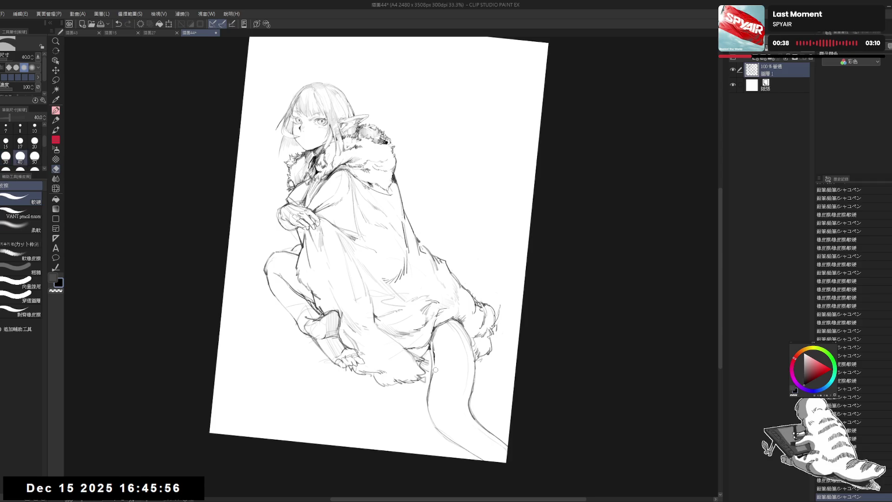
key(p)
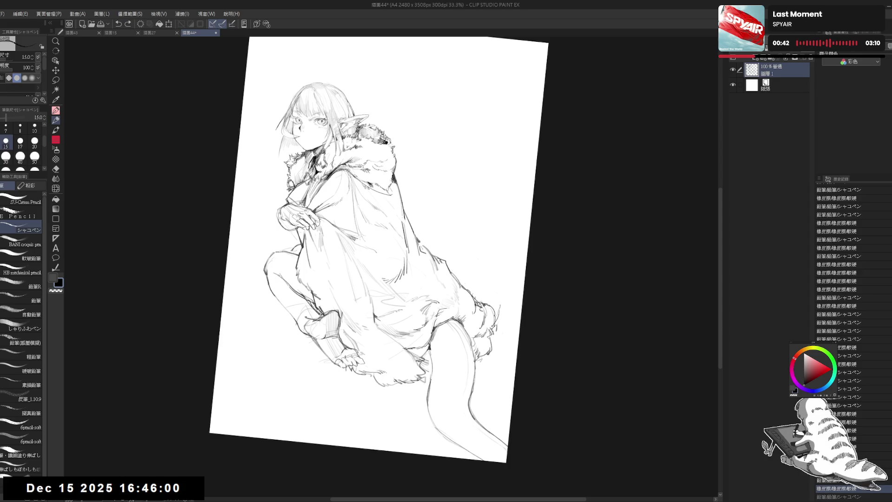
drag(430, 357, 431, 380)
key(ctrl+z)
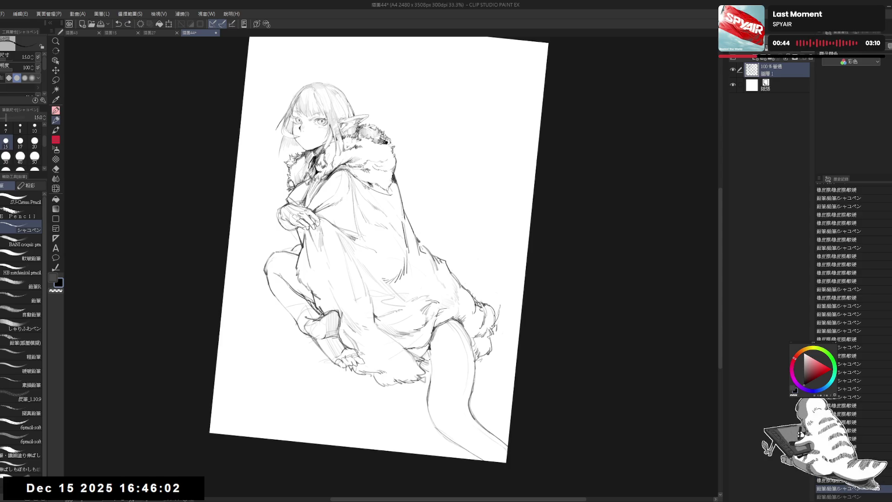
key(ctrl+y)
key(ctrl+z)
key(ctrl+y)
- Redraw the tail's outline line and trim its tip with the eraser
mouse_move(430, 354)
mouse_down()
mouse_move(431, 400)
mouse_move(437, 372)
mouse_up()
key(e)
drag(430, 410, 431, 379)
key(p)
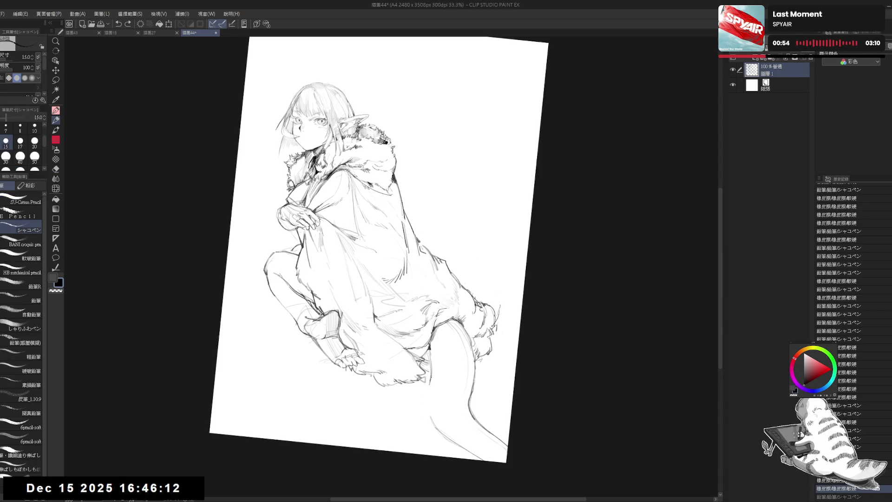
mouse_move(431, 376)
mouse_down()
mouse_move(427, 412)
mouse_move(450, 443)
mouse_up()
key(e)
mouse_move(428, 408)
mouse_down()
mouse_move(464, 446)
mouse_move(449, 440)
mouse_move(484, 462)
mouse_up()
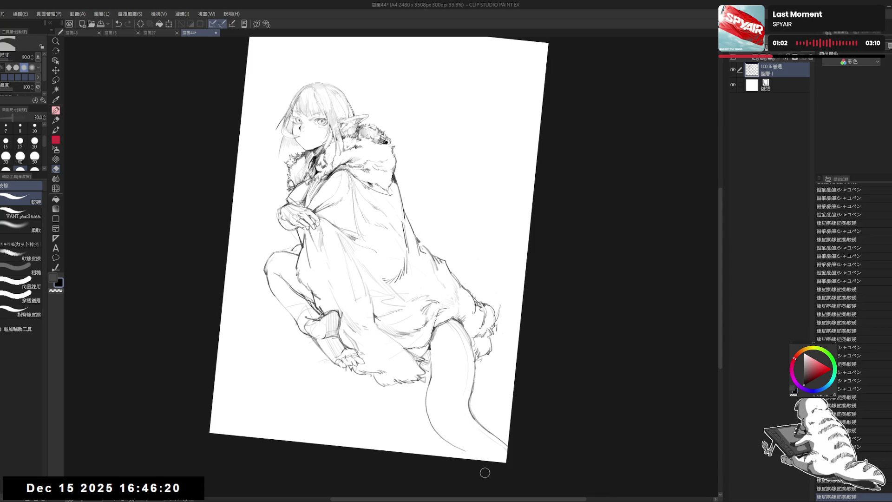
key(p)
- Check the tail with a mirrored, 15°-rotated view, erasing stray lines and adding a short stroke
key(ctrl+at)
key(h)
key(h)
mouse_move(408, 397)
mouse_down()
mouse_move(473, 323)
mouse_move(456, 353)
mouse_up()
key(e)
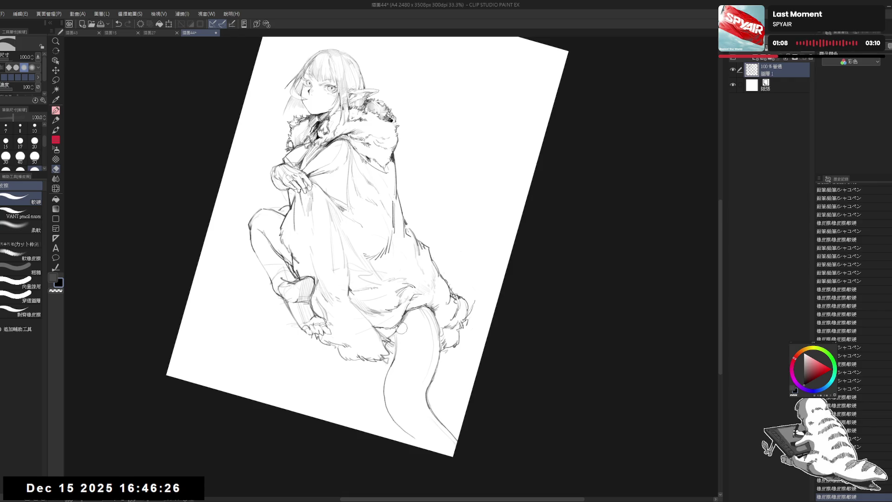
mouse_move(409, 318)
mouse_down()
mouse_move(398, 337)
mouse_move(401, 362)
mouse_up()
key(p)
drag(398, 327, 400, 336)
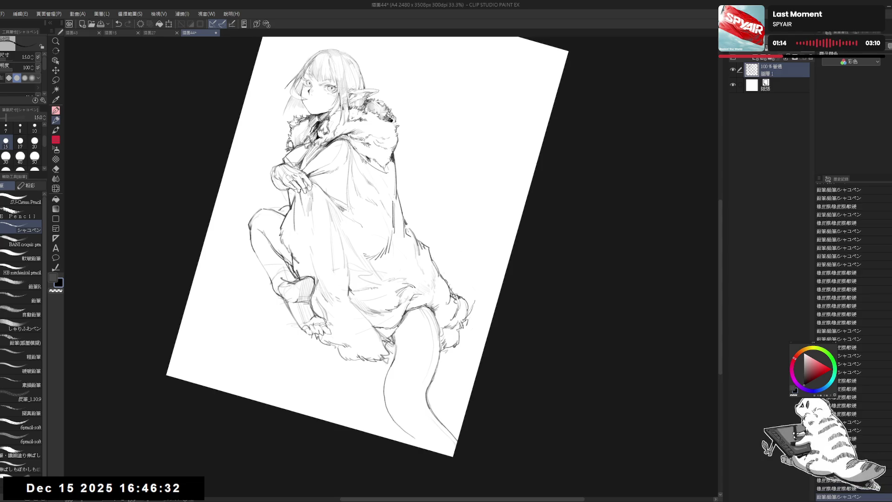
key(ctrl+0)
key(h)
key(h)
drag(416, 258, 421, 266)
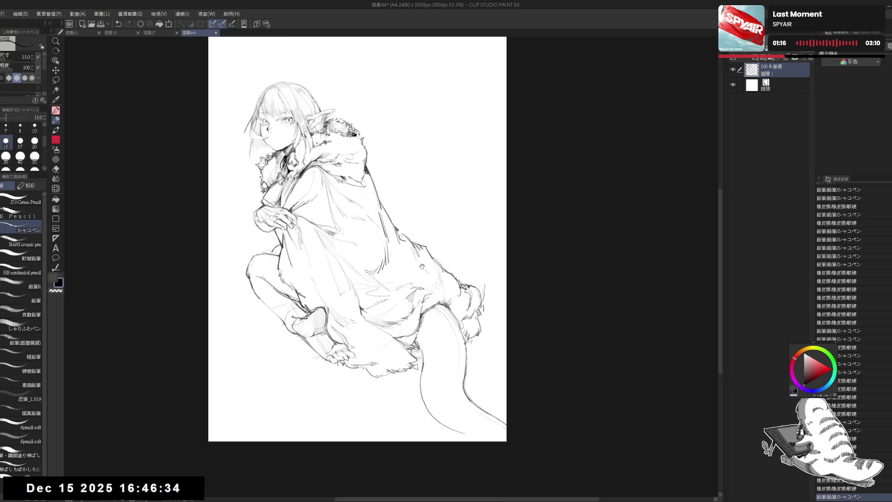
- Erase the remaining stray strokes around the tail
key(e)
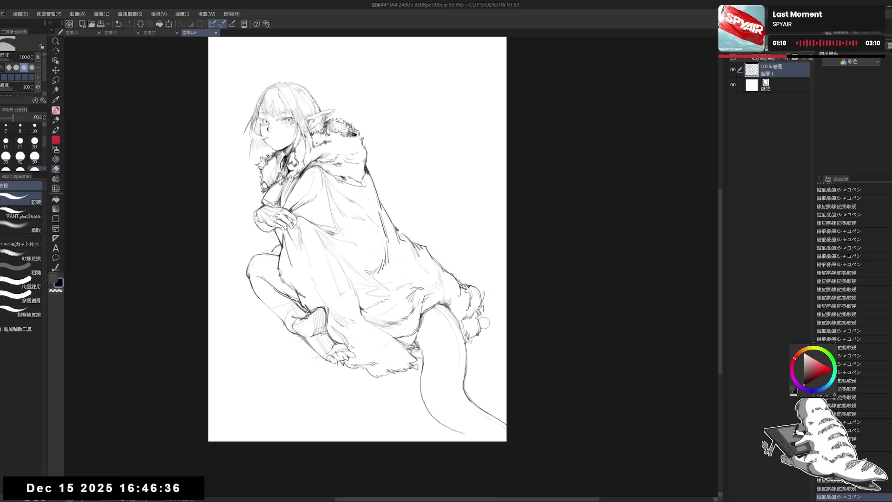
drag(475, 344, 468, 342)
key(p)
drag(467, 386, 478, 397)
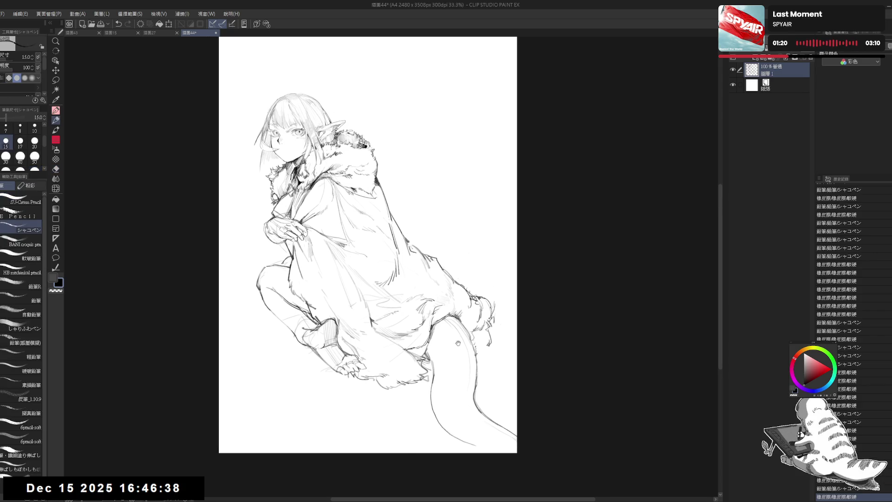
drag(464, 260, 495, 315)
key(ctrl+0)
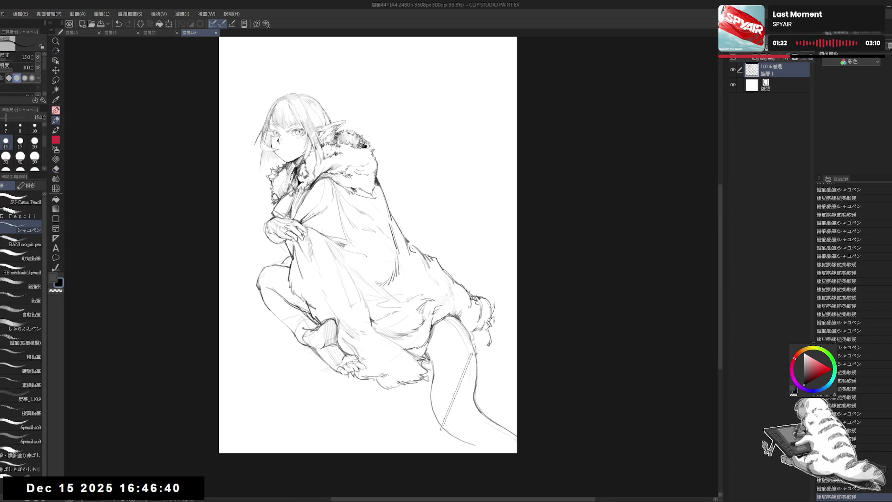
key(e)
drag(485, 353, 481, 362)
key(p)
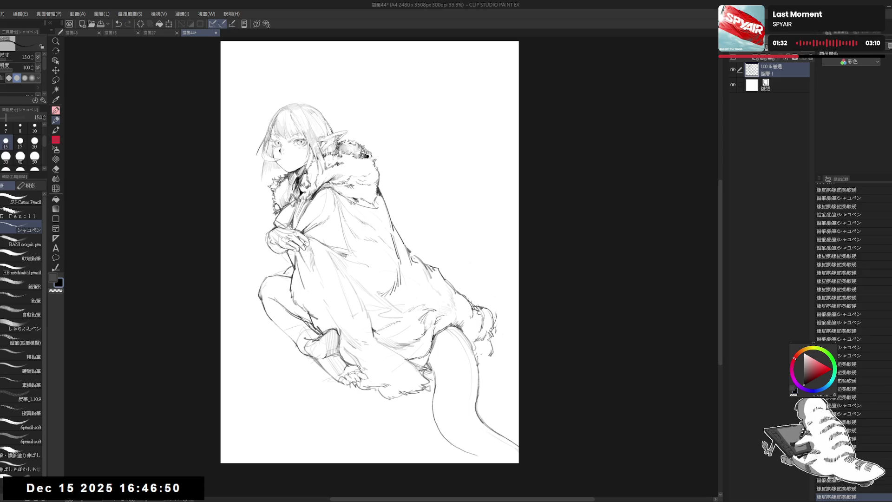
- Clean up the lower-right hem fur, add a fur stroke, and mirror the view to check
scroll(481, 270, up, 2)
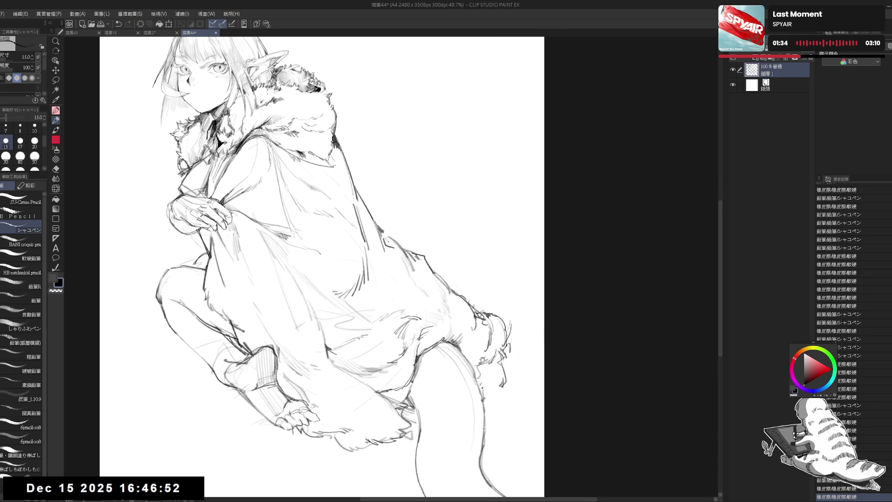
key(e)
drag(504, 380, 503, 365)
key(p)
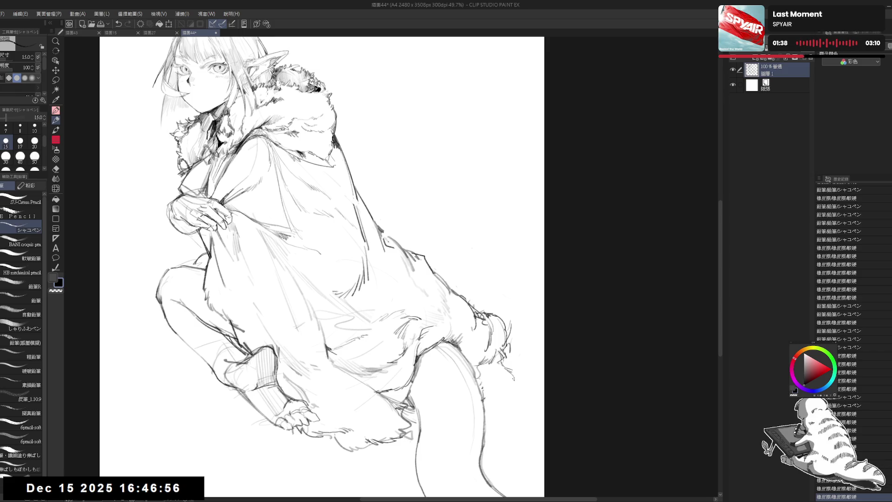
mouse_move(511, 389)
mouse_down()
mouse_move(509, 374)
mouse_move(496, 380)
mouse_move(502, 391)
mouse_up()
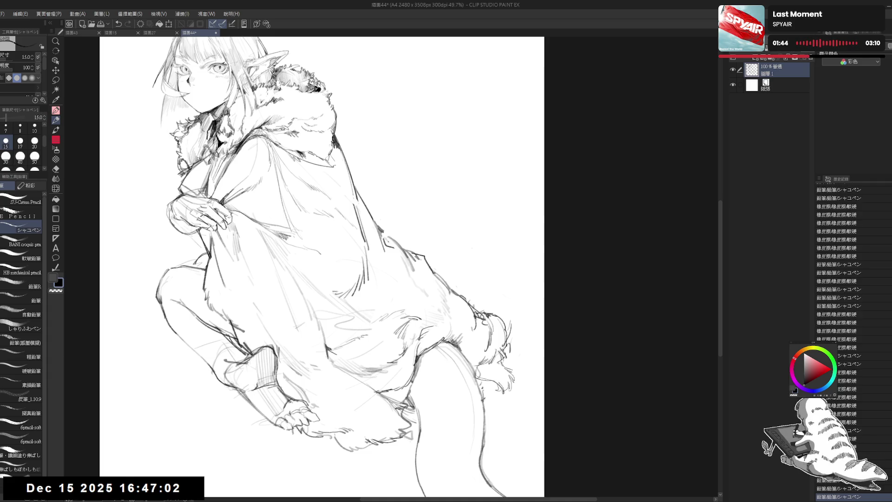
key(h)
key(h)
drag(462, 253, 476, 259)
scroll(476, 252, down, 2)
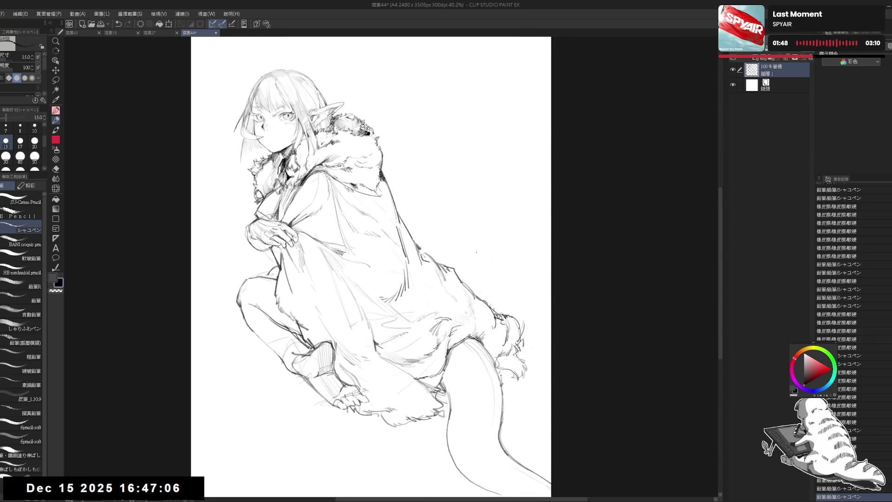
scroll(470, 257, down, 3)
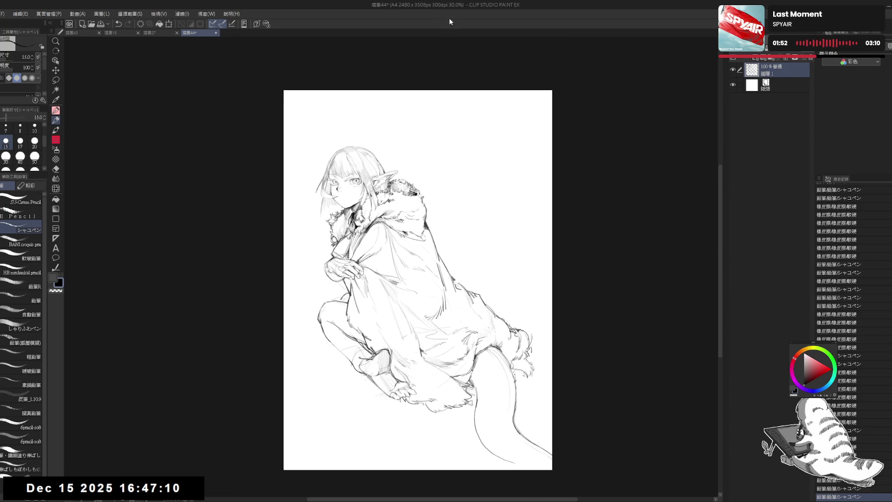
drag(418, 232, 451, 239)
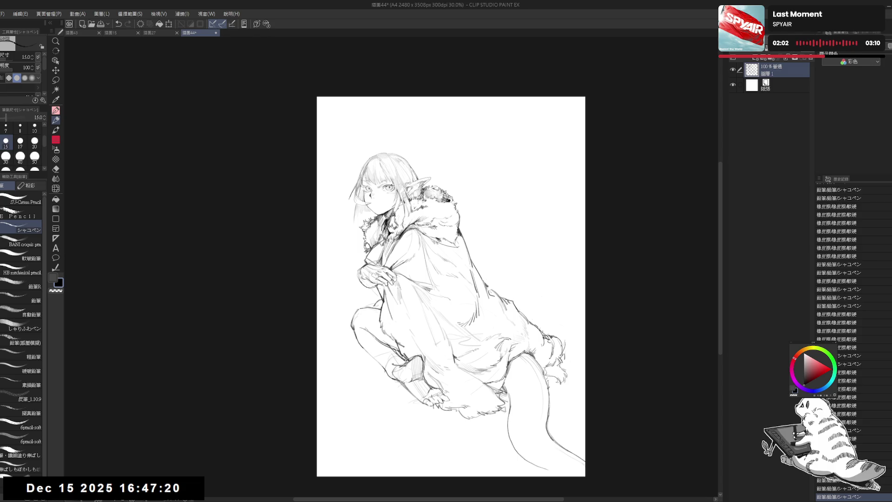
scroll(369, 177, up, 5)
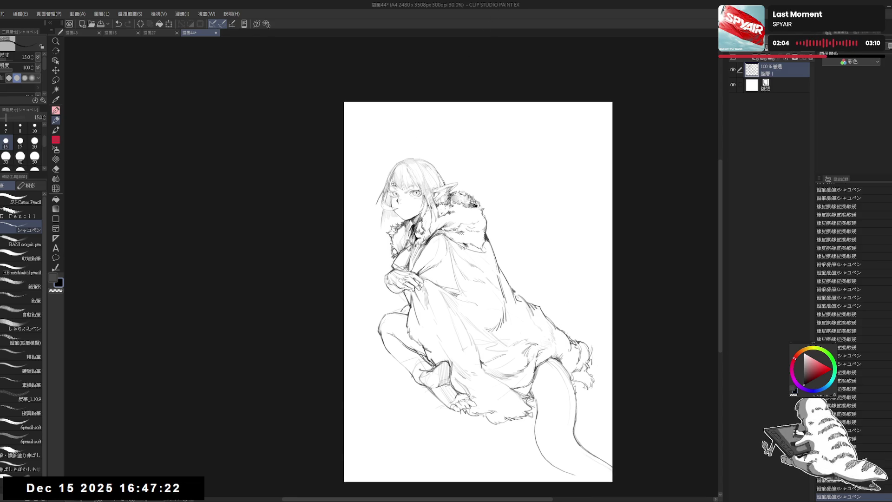
key(e)
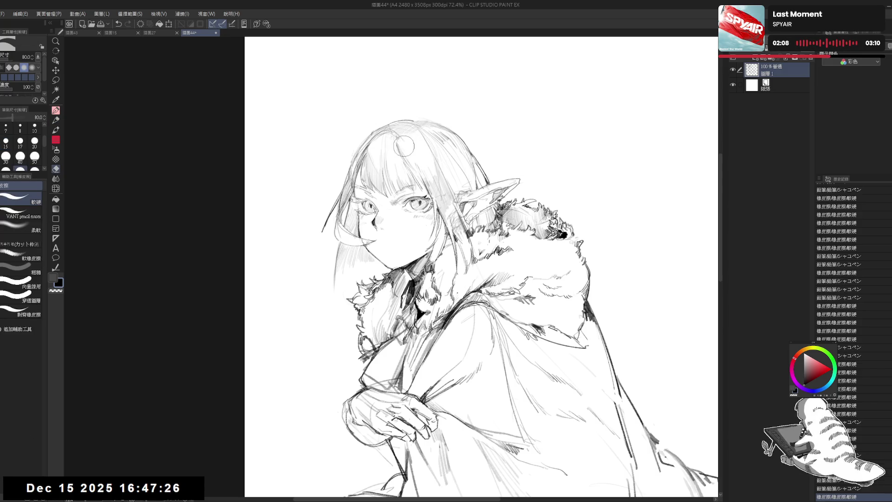
- Erase hair strokes at the top of the head and zoom in around the face
key(p)
key(e)
mouse_move(404, 133)
mouse_down()
mouse_move(398, 142)
mouse_move(409, 144)
mouse_up()
key(p)
key(ctrl+z)
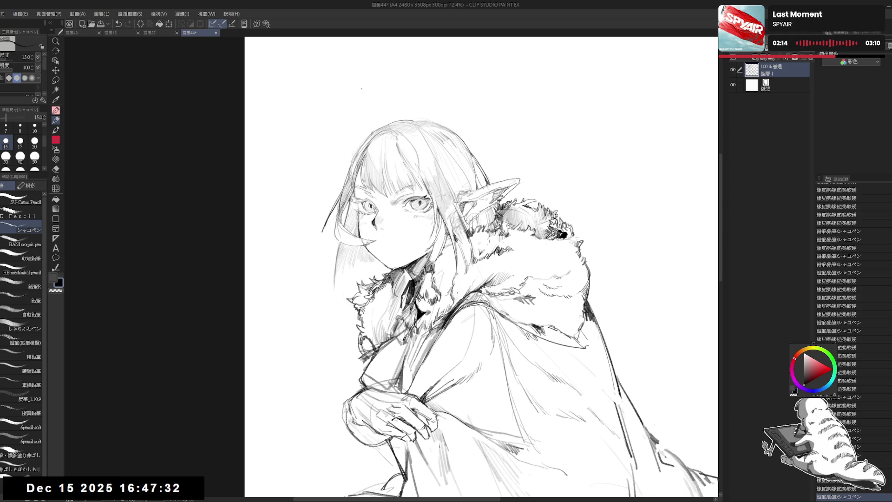
scroll(364, 86, up, 1)
mouse_move(365, 86)
mouse_down()
mouse_move(426, 176)
mouse_move(438, 163)
mouse_up()
key(e)
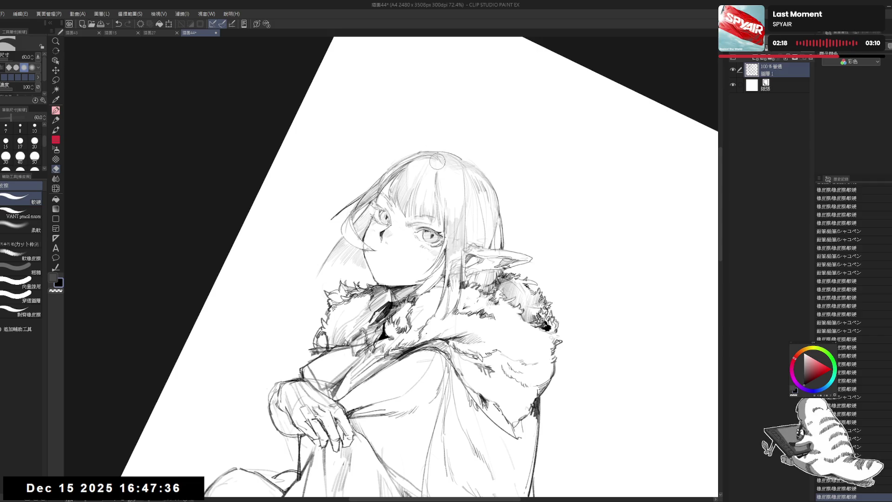
key(p)
- Add a small hair mark, erase and redraw a hair line, then mirror to check
click(443, 166)
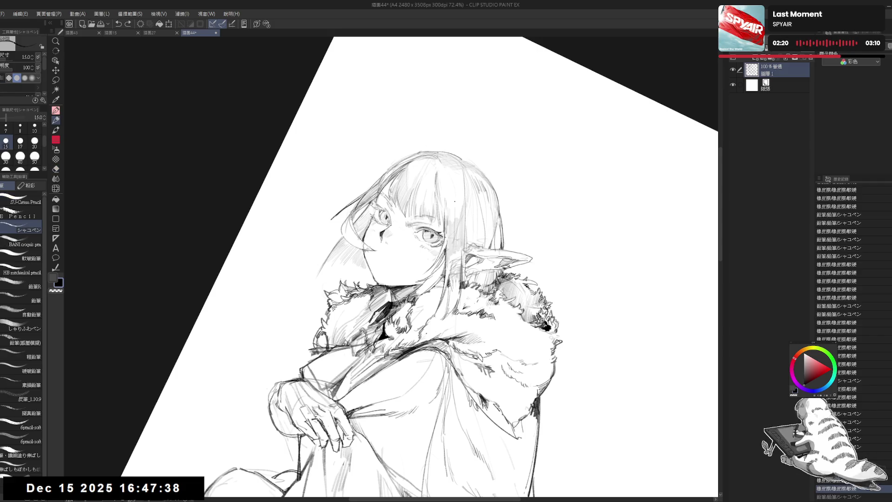
key(e)
drag(453, 198, 450, 200)
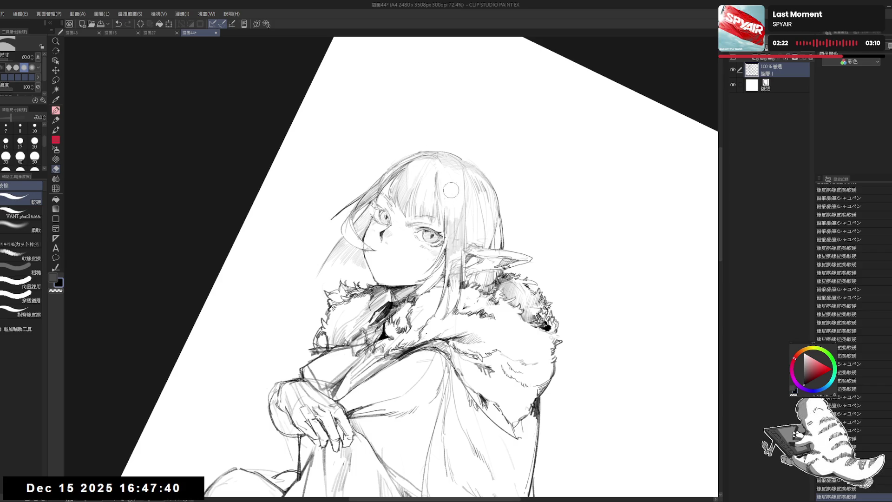
key(p)
click(453, 175)
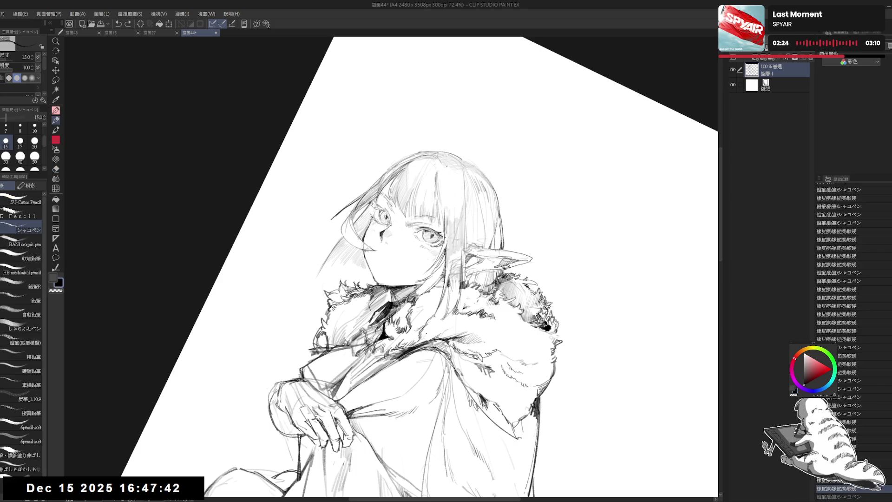
drag(453, 183, 446, 204)
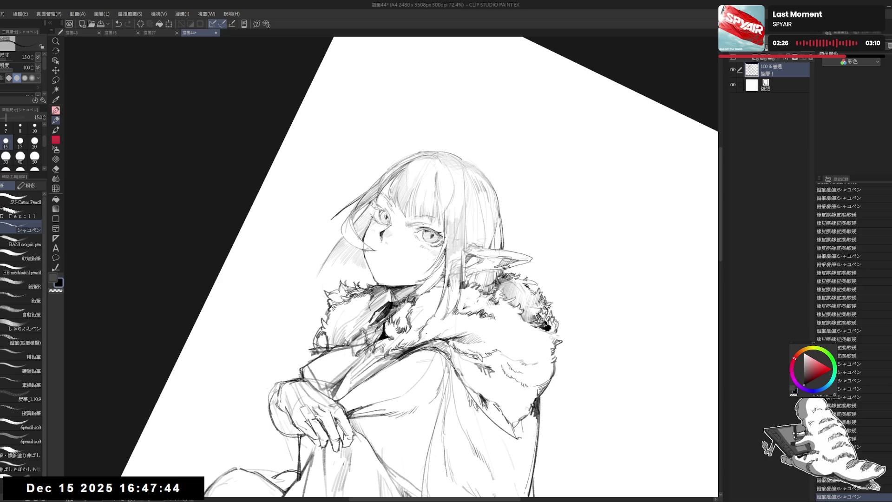
key(ctrl+@)
key(h)
key(h)
- Erase stray hair lines atop the head, redraw the strands, and remove unwanted pencil lines
key(e)
drag(408, 169, 423, 196)
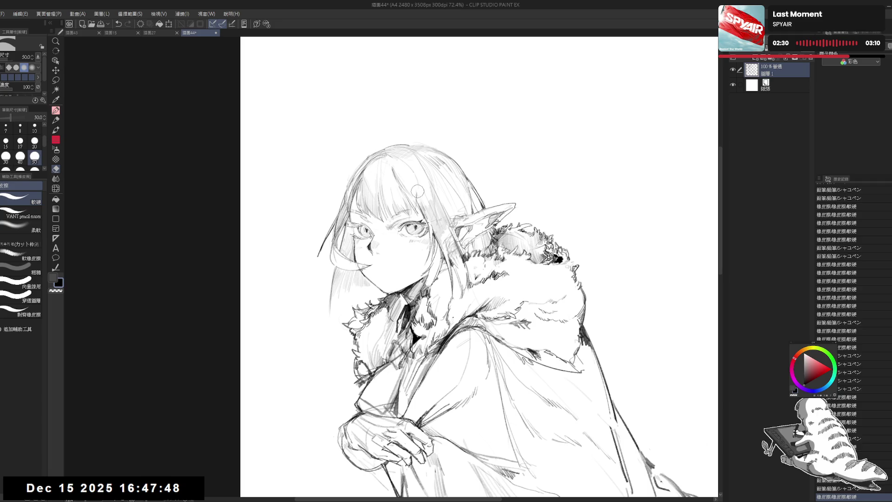
key(p)
mouse_move(416, 159)
mouse_down()
mouse_move(407, 192)
mouse_move(418, 186)
mouse_up()
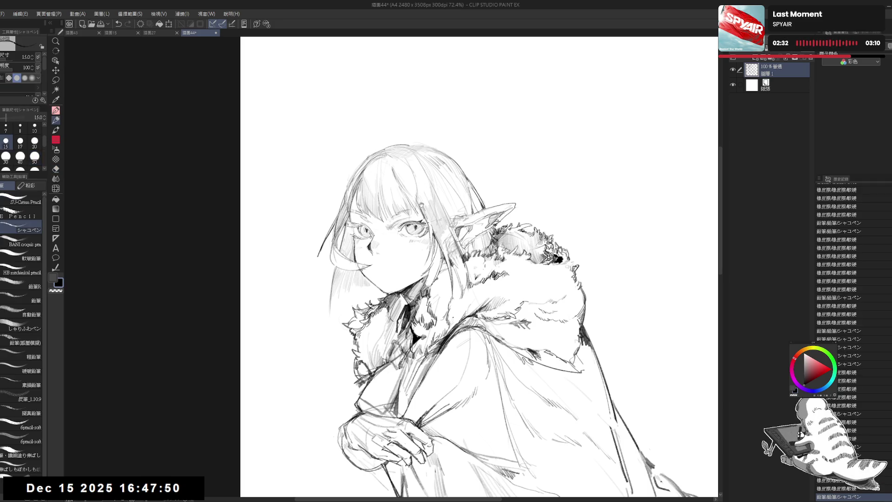
drag(495, 321, 498, 323)
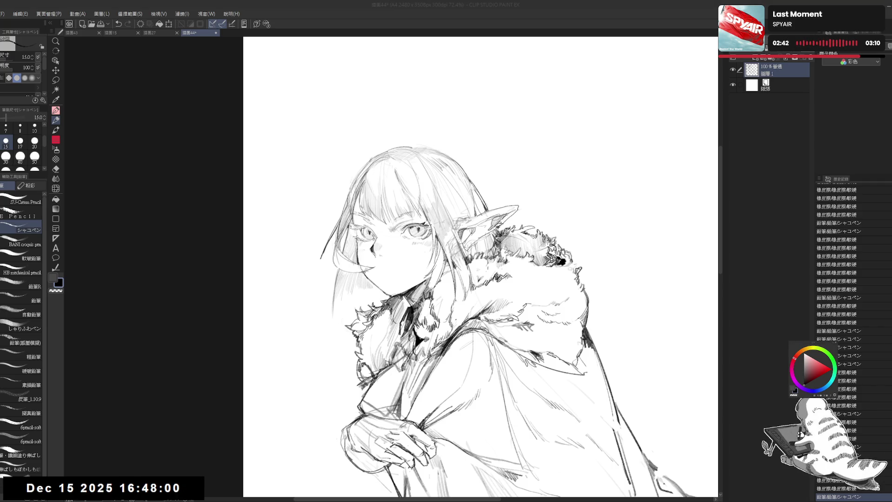
click(414, 115)
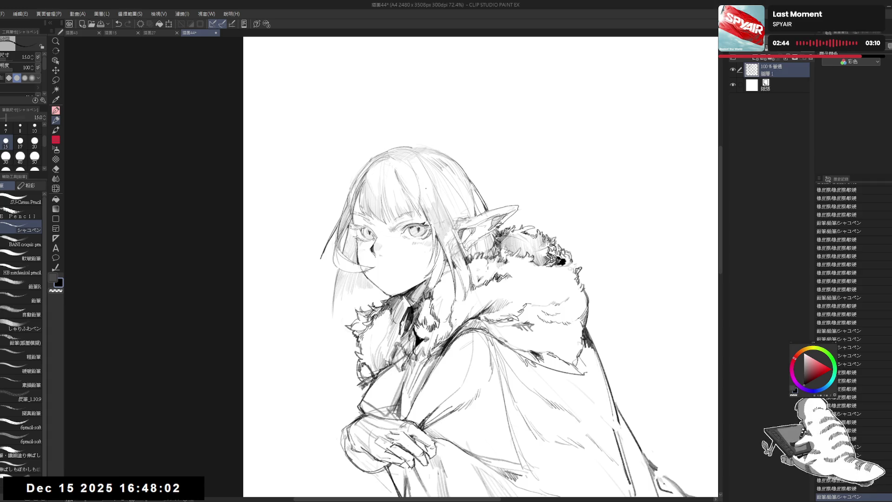
key(e)
mouse_move(413, 184)
mouse_down()
mouse_move(384, 174)
mouse_move(414, 200)
mouse_up()
key(p)
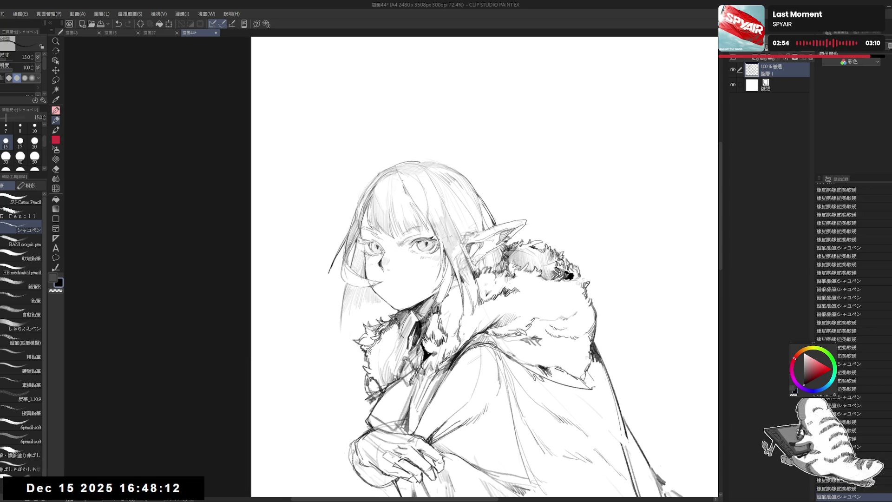
key(h)
key(h)
drag(449, 189, 420, 189)
scroll(414, 197, down, 3)
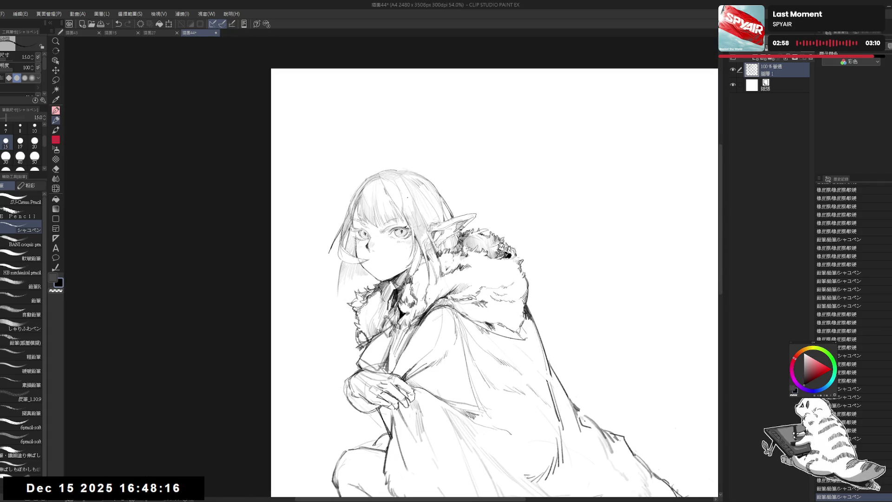
- Erase the small stray line near the elf girl's cheek
drag(487, 242, 483, 241)
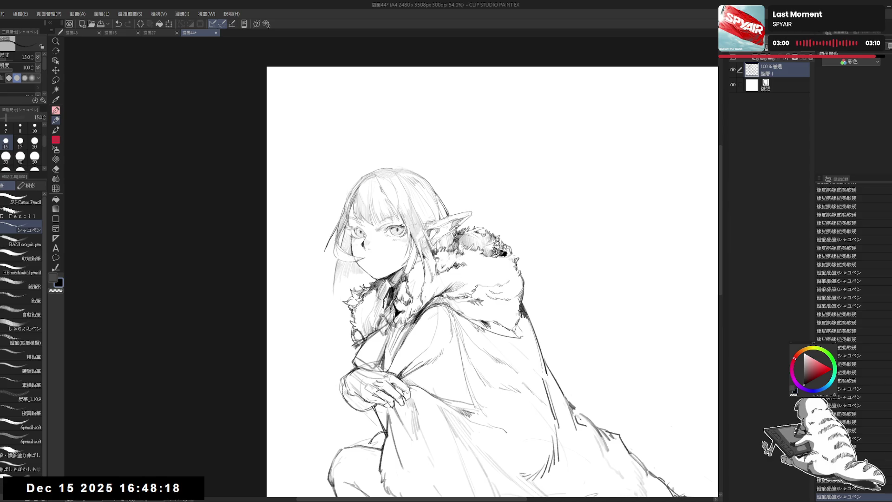
drag(349, 184, 349, 181)
key(e)
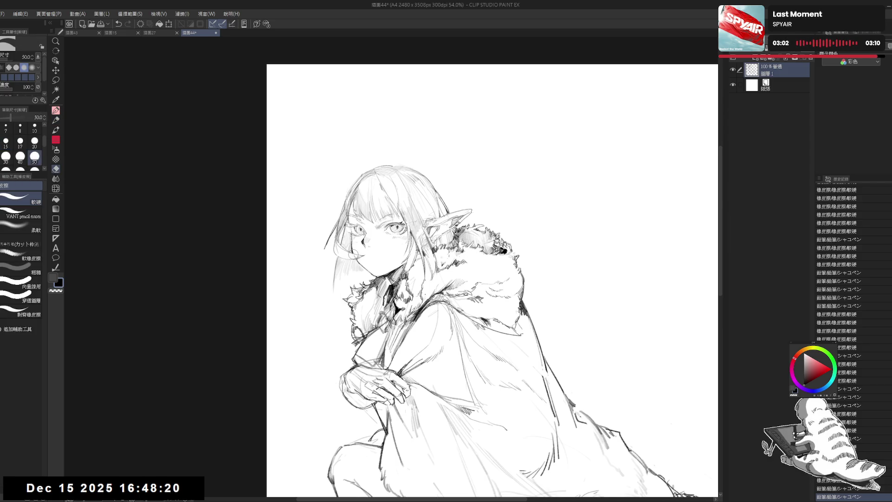
drag(357, 254, 340, 255)
key(p)
- On a rotated view, redraw the short stroke at the hair's right edge and add another stroke
key(^)
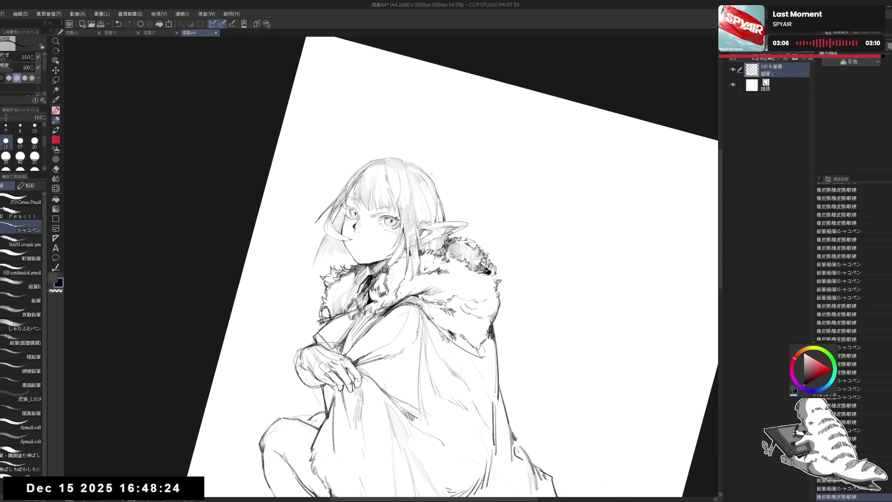
drag(442, 197, 445, 213)
key(ctrl+z)
key(ctrl+z)
drag(439, 182, 445, 211)
key(e)
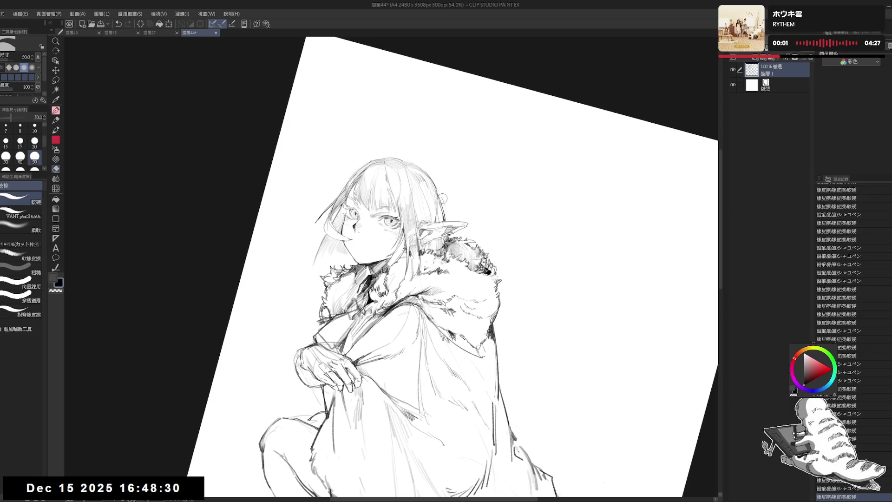
key(p)
key(ctrl+@)
drag(453, 222, 468, 237)
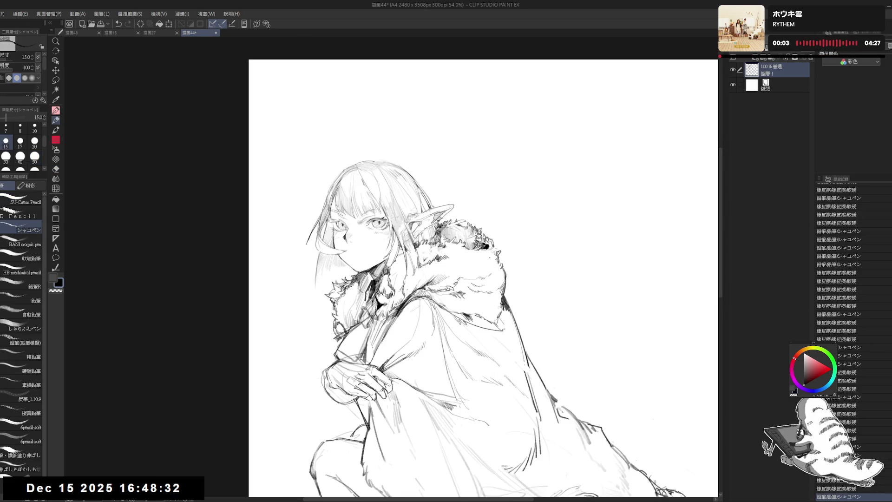
scroll(397, 190, up, 3)
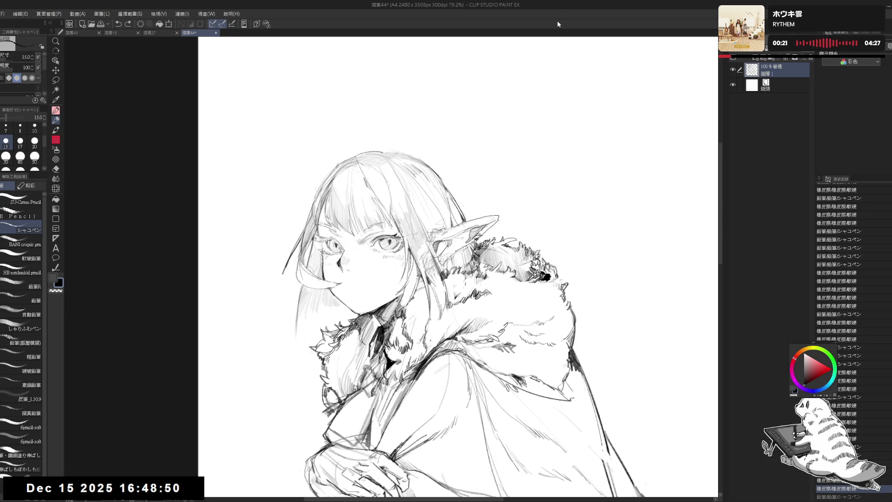
- Check the face in a mirrored view and add a small stroke near it
key(h)
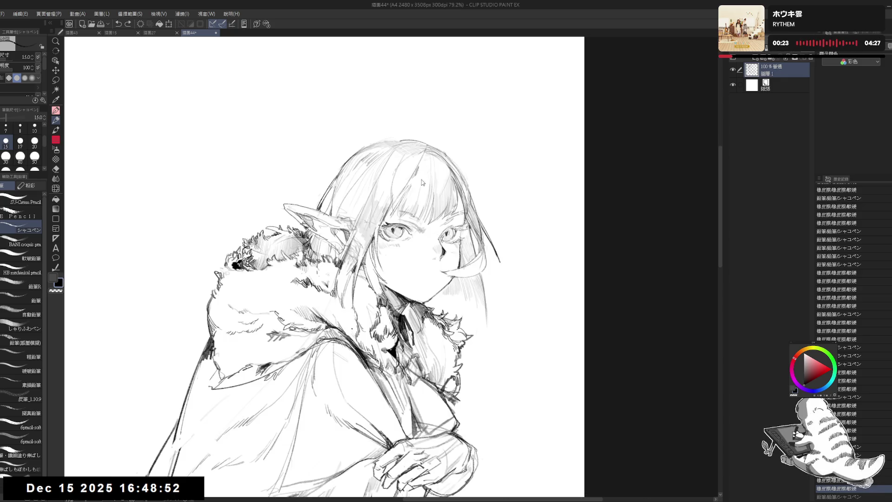
drag(377, 208, 413, 201)
key(h)
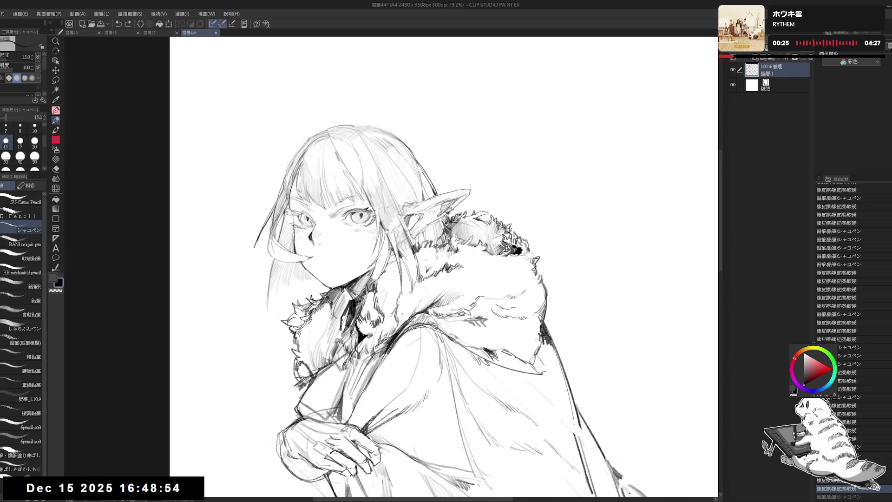
drag(391, 228, 415, 264)
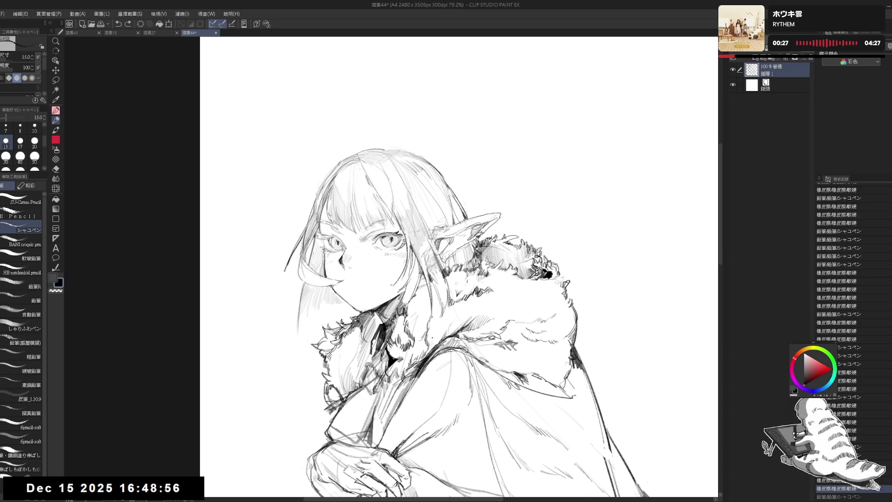
key(e)
key(p)
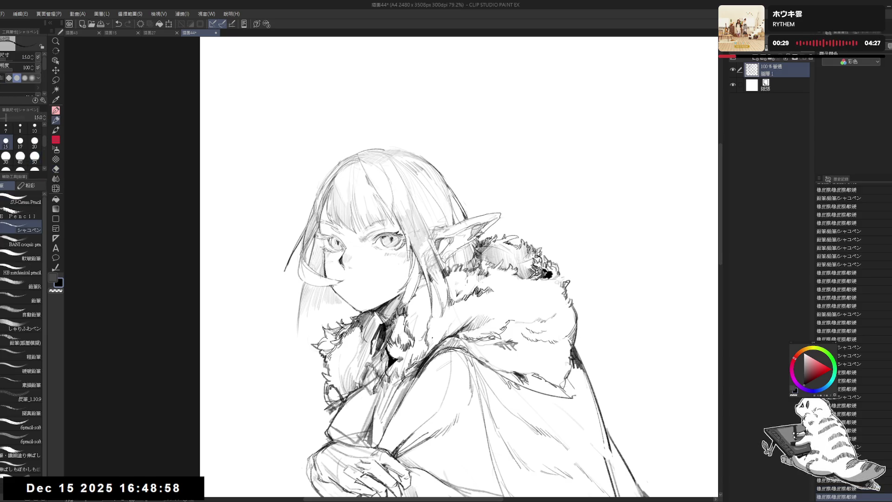
drag(405, 255, 410, 267)
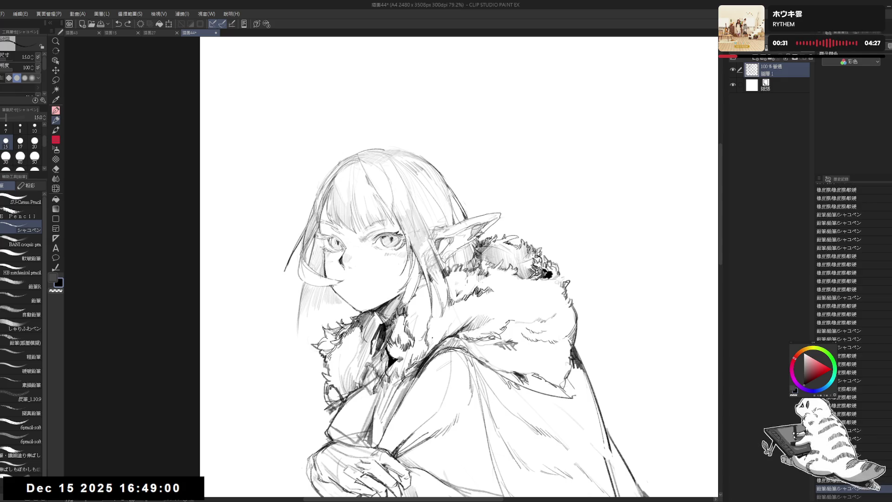
drag(343, 288, 360, 293)
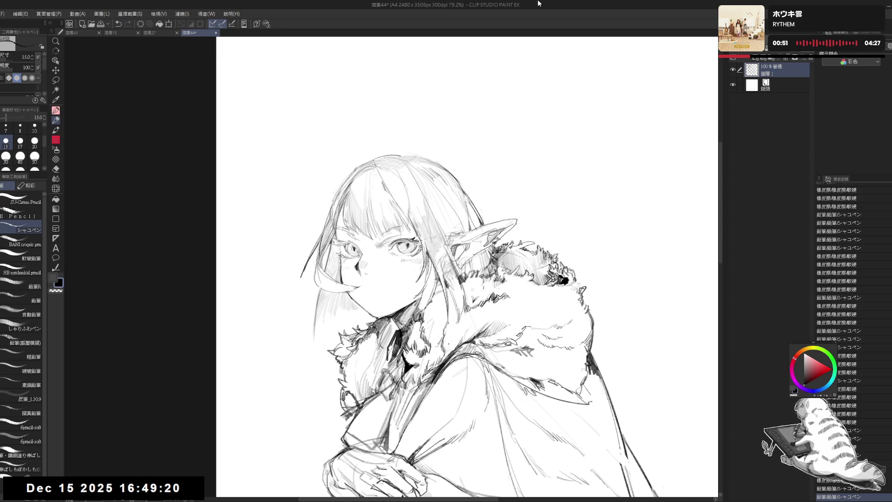
- Hatch dark shading into the shadowed part of the fur collar on a tilted view
drag(396, 305, 351, 264)
key(h)
key(h)
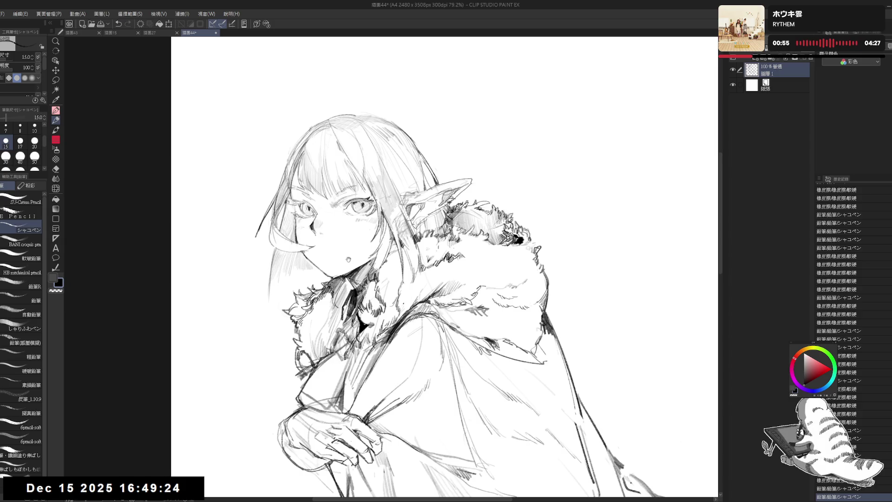
key(minus)
mouse_move(349, 287)
mouse_down()
mouse_move(344, 304)
mouse_move(348, 295)
mouse_up()
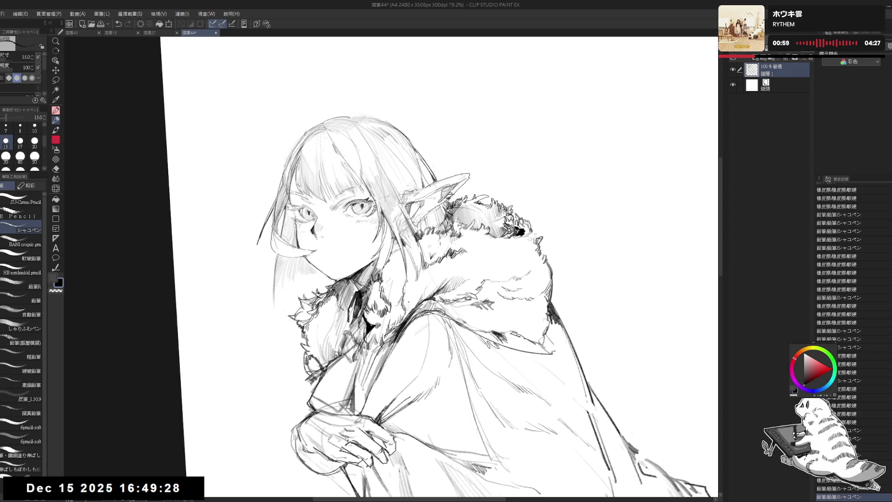
scroll(446, 279, down, 3)
key(ctrl+at)
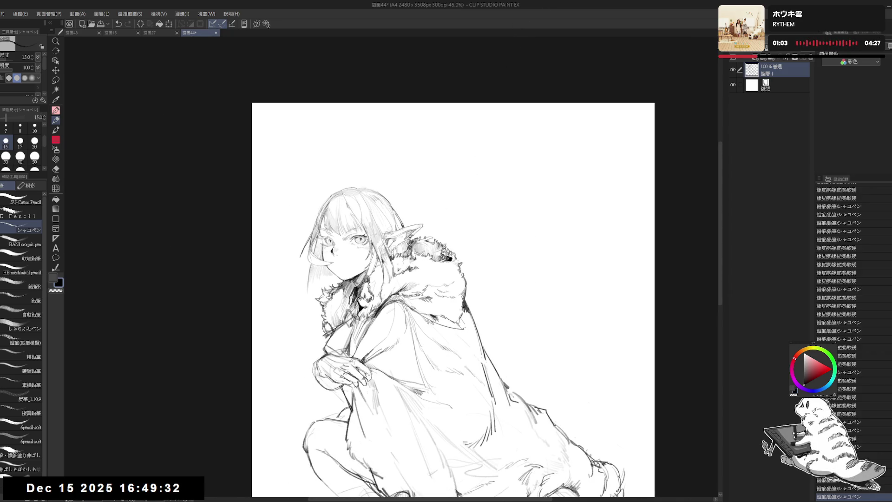
- Erase stray lines on the lower cloak and add a short stroke at the hem near the feet
drag(383, 265, 364, 253)
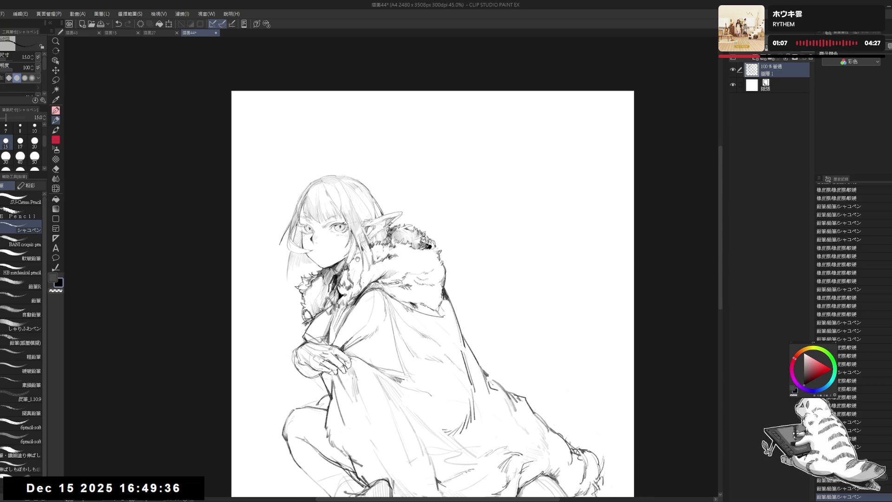
mouse_move(388, 298)
mouse_down()
mouse_move(359, 280)
mouse_move(360, 268)
mouse_up()
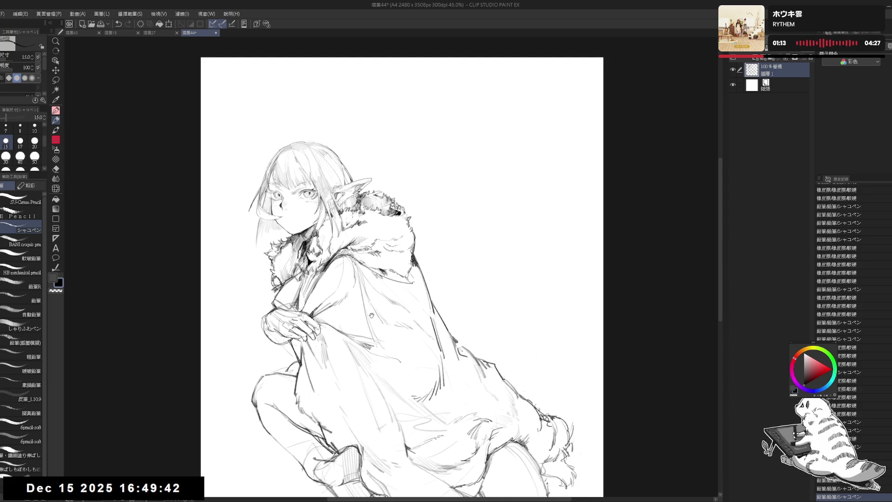
drag(372, 316, 384, 291)
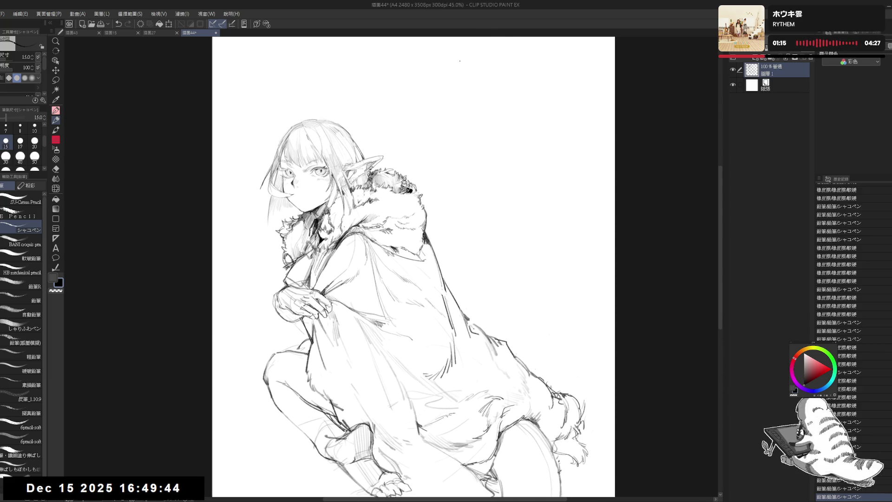
scroll(340, 369, up, 3)
key(e)
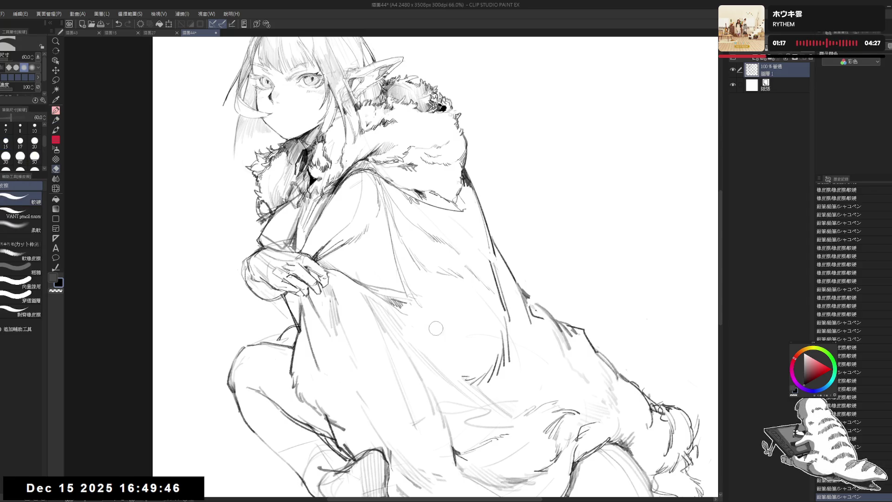
drag(438, 302, 450, 288)
key(p)
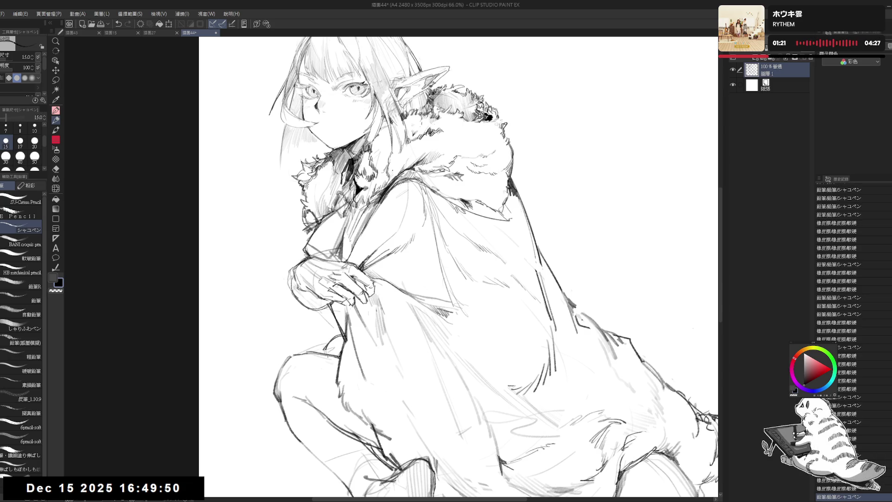
drag(339, 335, 344, 351)
scroll(449, 279, down, 3)
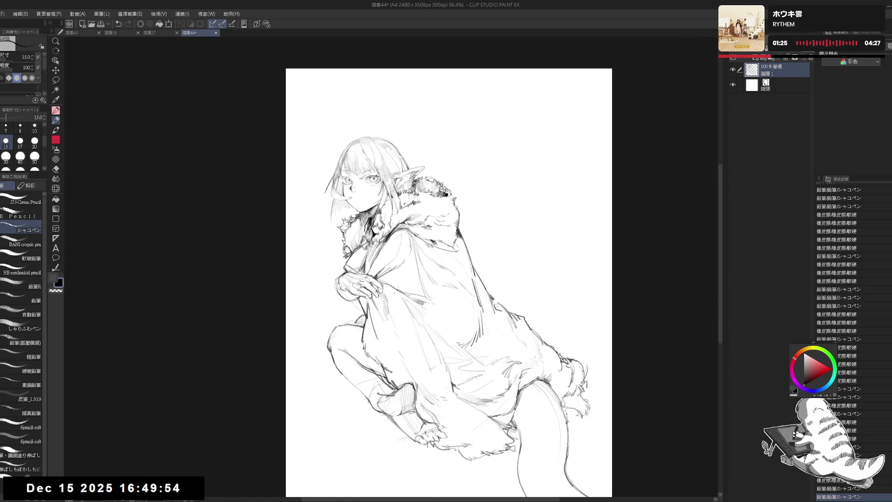
- Add small pencil marks near the cloak hem, checking with mirrored and rotated views
mouse_move(480, 346)
mouse_down()
mouse_move(425, 315)
mouse_move(464, 322)
mouse_up()
key(e)
key(p)
drag(389, 238, 399, 253)
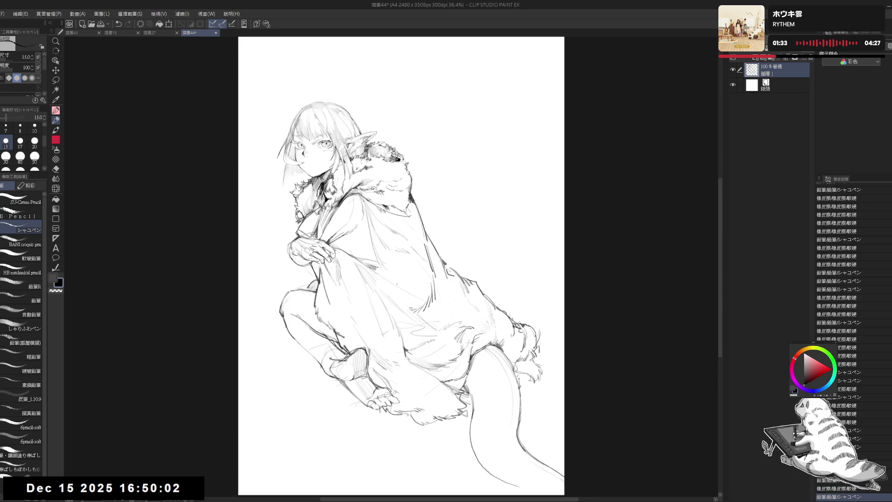
click(434, 359)
click(434, 359)
key(h)
key(h)
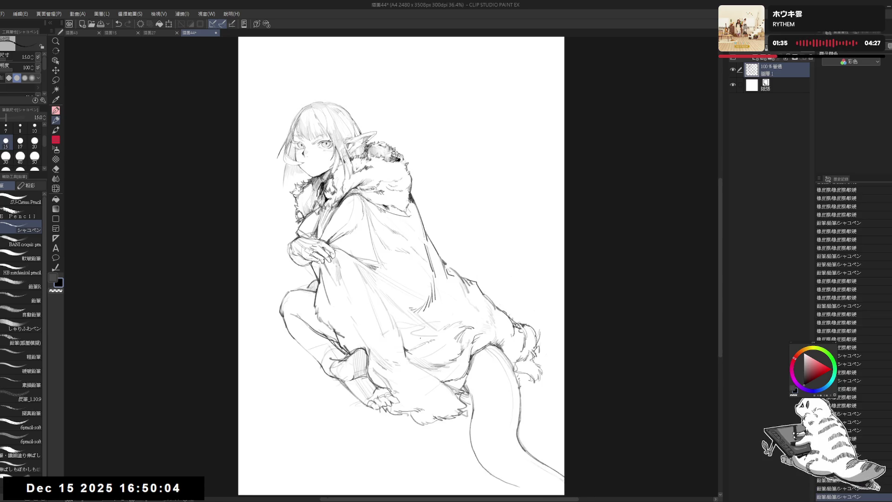
drag(377, 259, 409, 284)
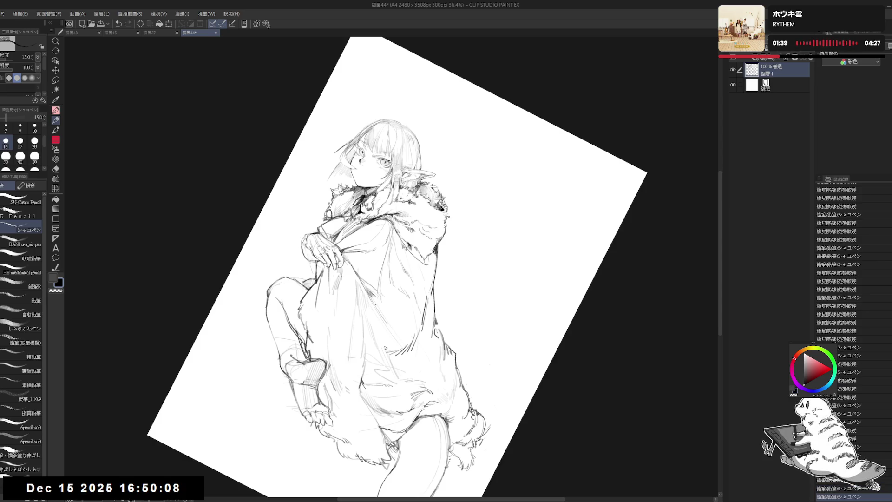
key(ctrl+0)
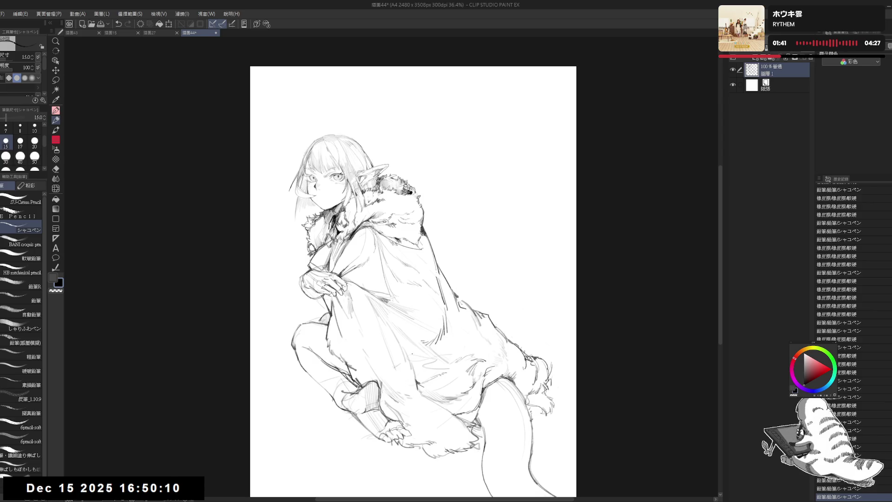
key(h)
key(h)
scroll(341, 256, up, 2)
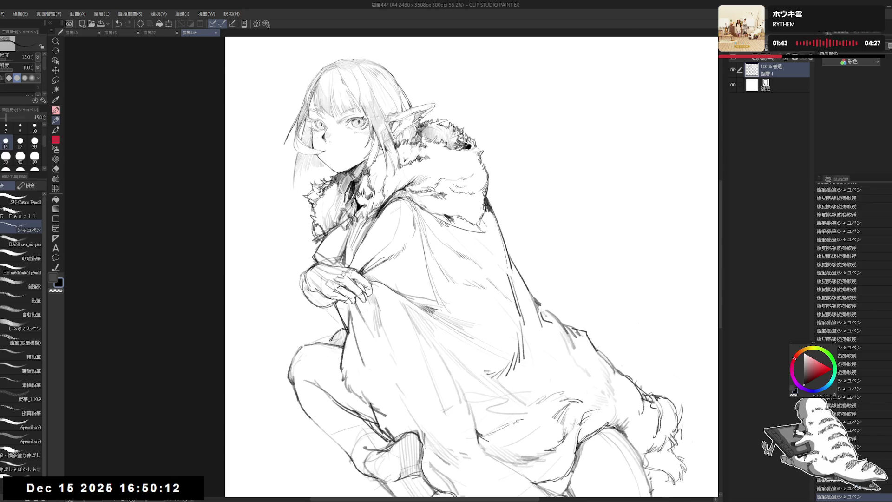
- Add faint strokes to the fur collar and erase near the clasped hand
drag(669, 372, 679, 376)
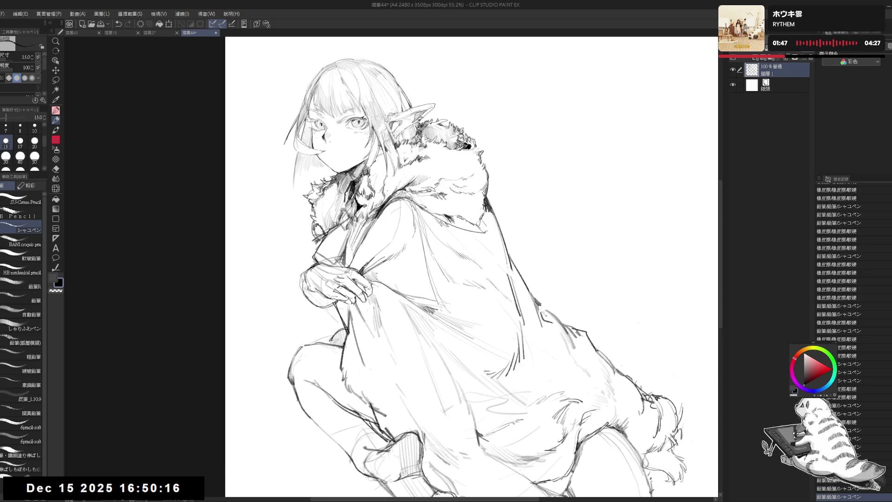
mouse_move(379, 274)
mouse_down()
mouse_move(384, 282)
mouse_move(382, 269)
mouse_move(392, 263)
mouse_move(385, 281)
mouse_up()
key(e)
key(p)
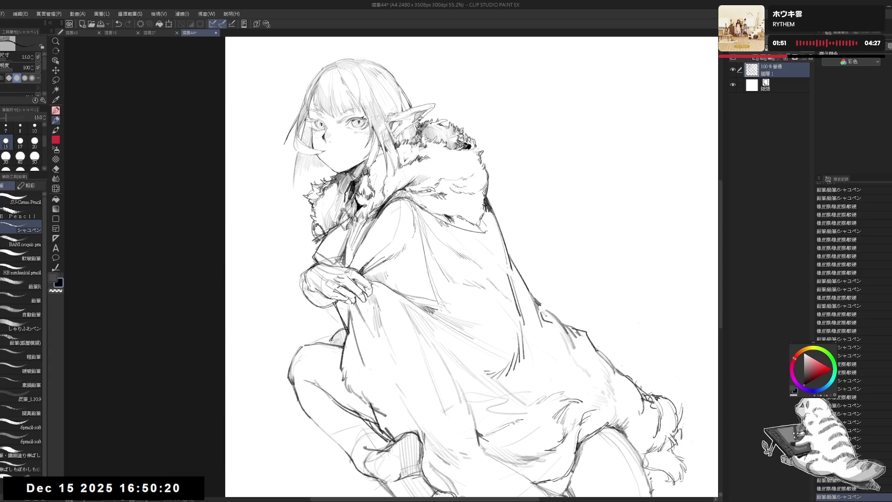
- Darken a short line along the cloak's right edge on a tilted view
key(h)
key(h)
mouse_move(392, 267)
mouse_down()
mouse_move(392, 289)
mouse_move(401, 251)
mouse_up()
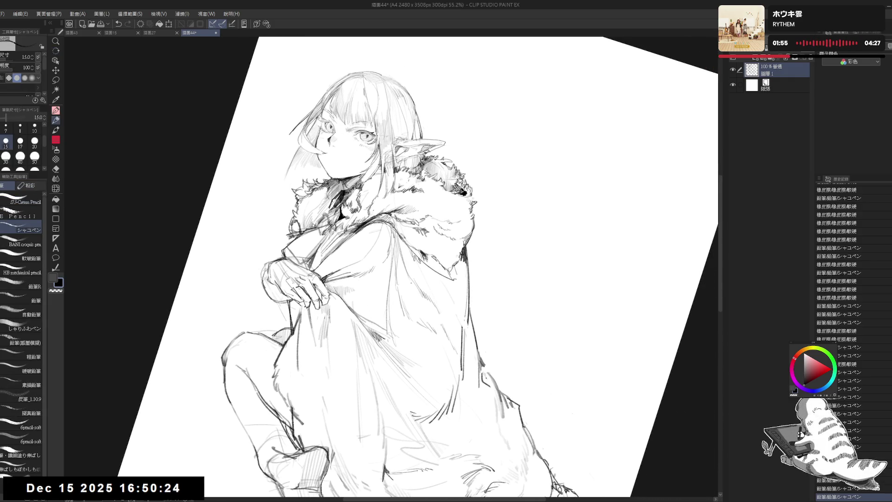
key(ctrl+z)
key(ctrl+y)
key(ctrl+z)
key(ctrl+y)
drag(408, 249, 481, 346)
key(ctrl+@)
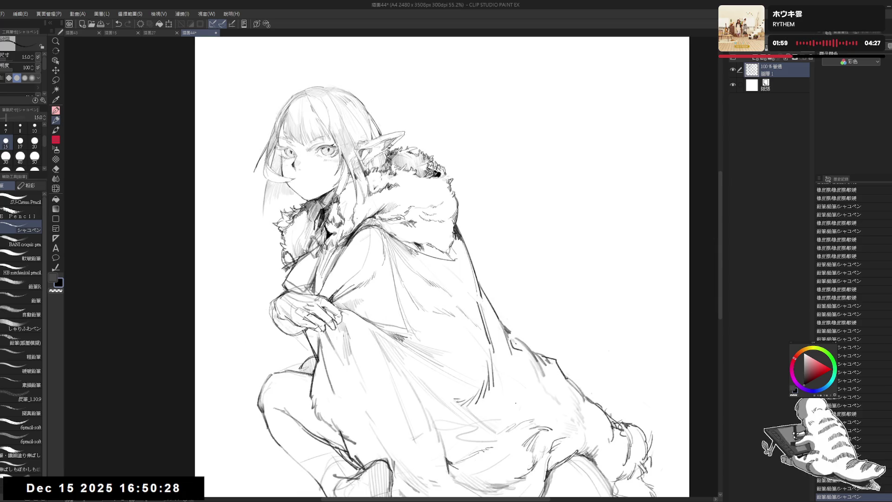
scroll(529, 290, down, 2)
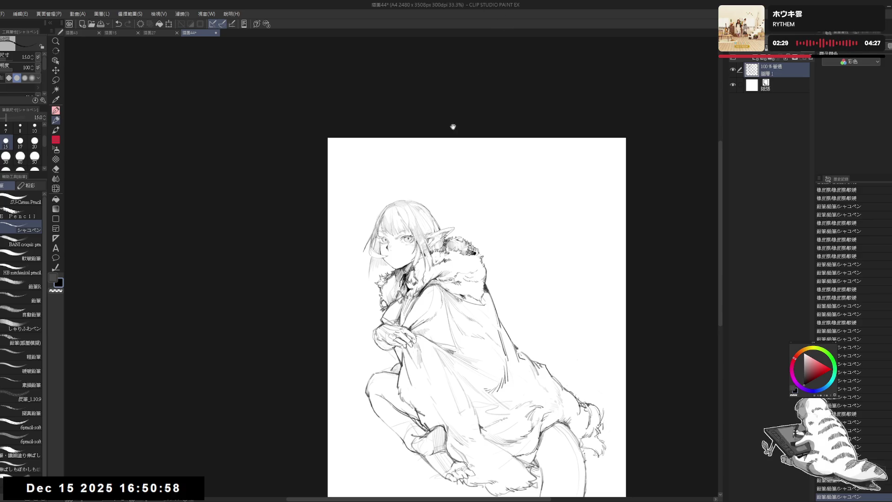
- Tilt and mirror the canvas to check the drawing, adding a small pencil mark near the boot
scroll(354, 320, up, 3)
mouse_move(412, 282)
mouse_down()
mouse_move(330, 282)
mouse_move(362, 325)
mouse_up()
key(e)
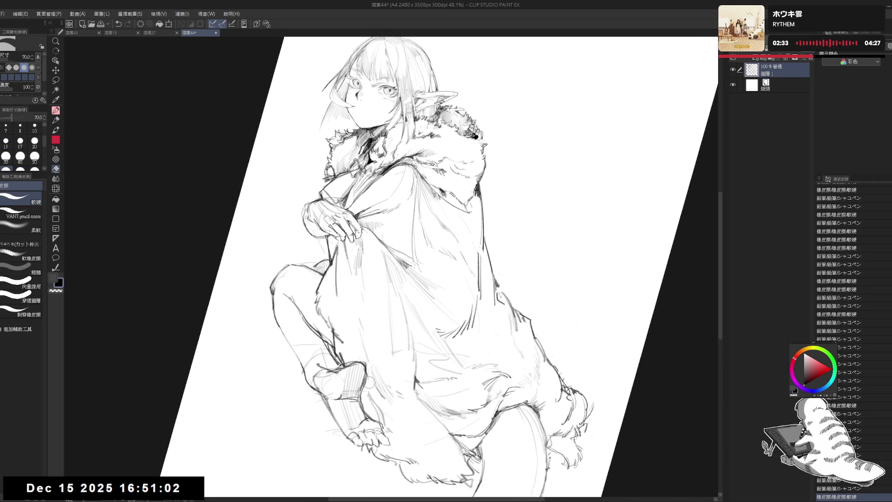
key(p)
click(365, 367)
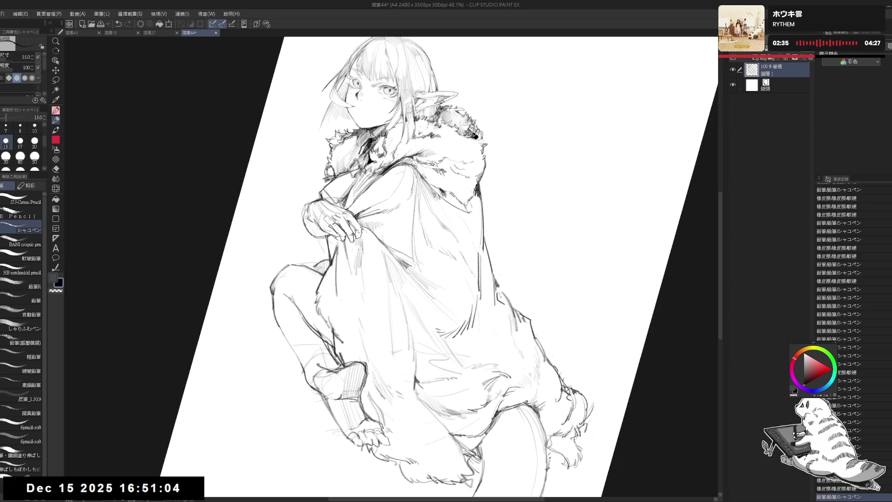
key(ctrl+@)
key(h)
key(minus)
key(r)
key(h)
- Erase stray lines around the boot and return the view upright
key(e)
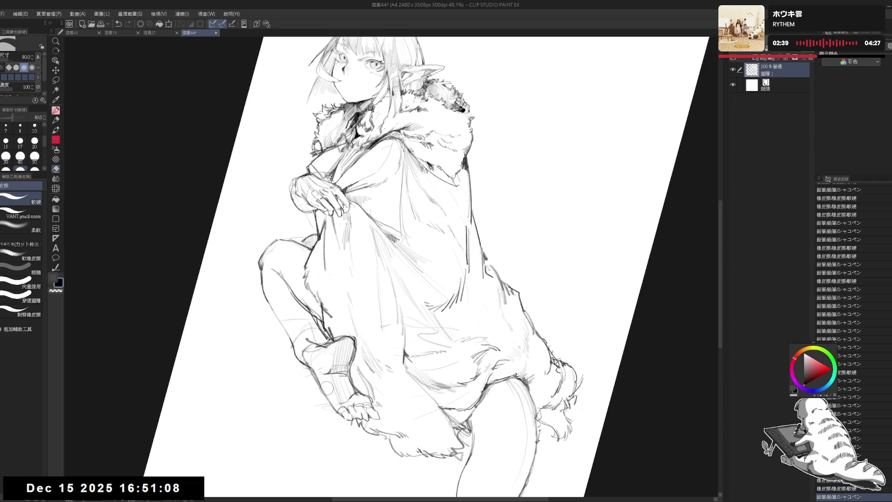
click(312, 360)
mouse_move(313, 360)
mouse_down()
mouse_move(334, 395)
mouse_move(354, 379)
mouse_move(332, 379)
mouse_up()
key(p)
key(e)
key(p)
key(ctrl+@)
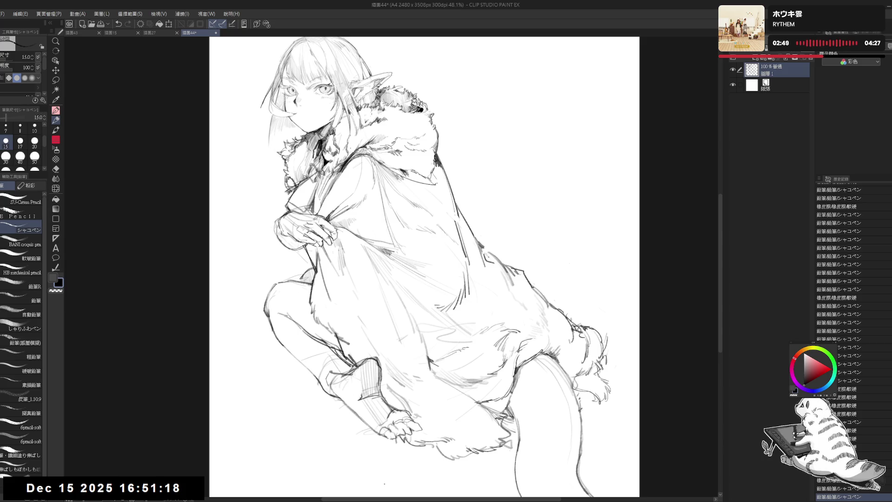
- Touch up the fur collar with pencil strokes and a size-60 eraser
drag(410, 287, 396, 316)
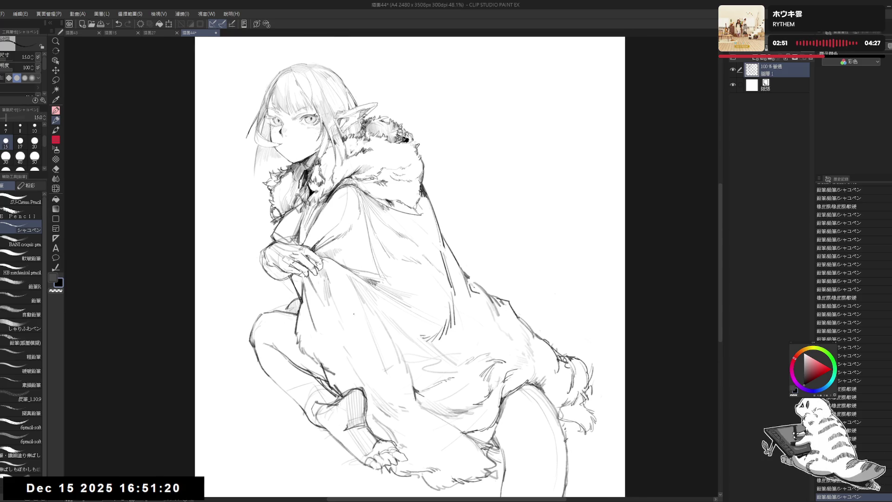
drag(311, 273, 337, 285)
key(e)
drag(336, 255, 339, 257)
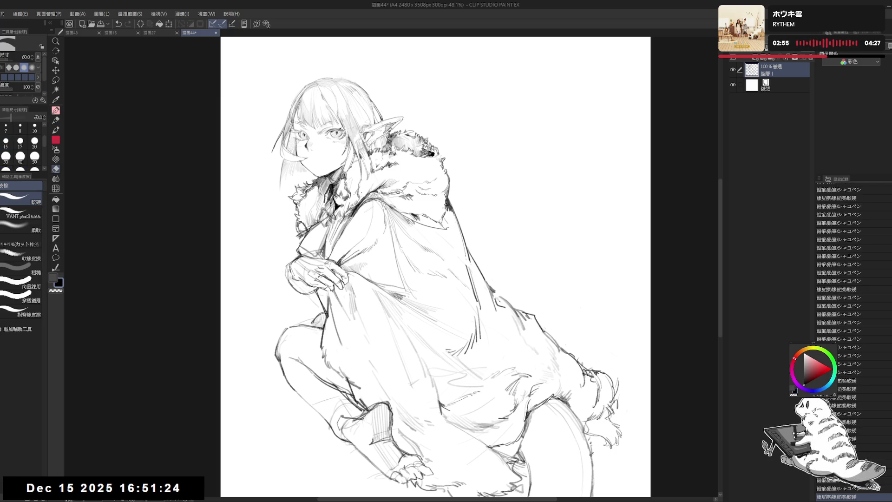
key(p)
drag(335, 209, 359, 244)
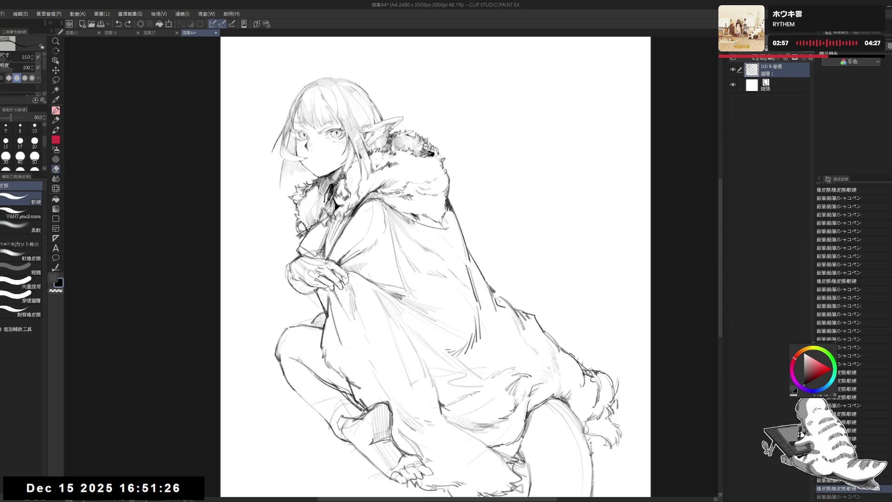
key(e)
drag(365, 209, 361, 261)
- Undo a stray stroke and erase small marks near the hand and on the cloak
key(p)
key(h)
key(h)
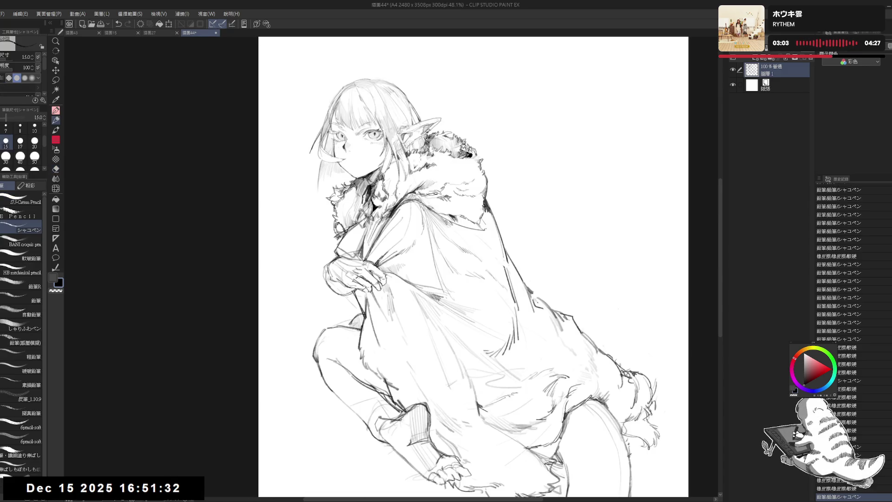
key(ctrl+z)
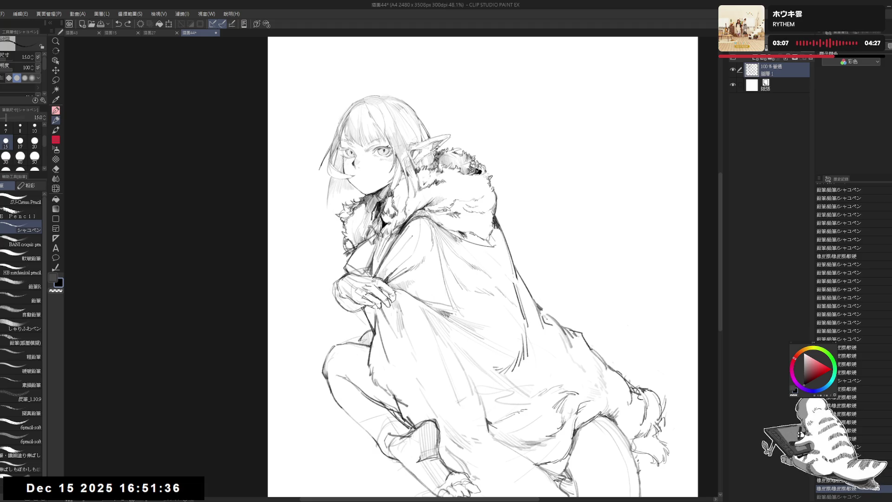
drag(384, 265, 386, 272)
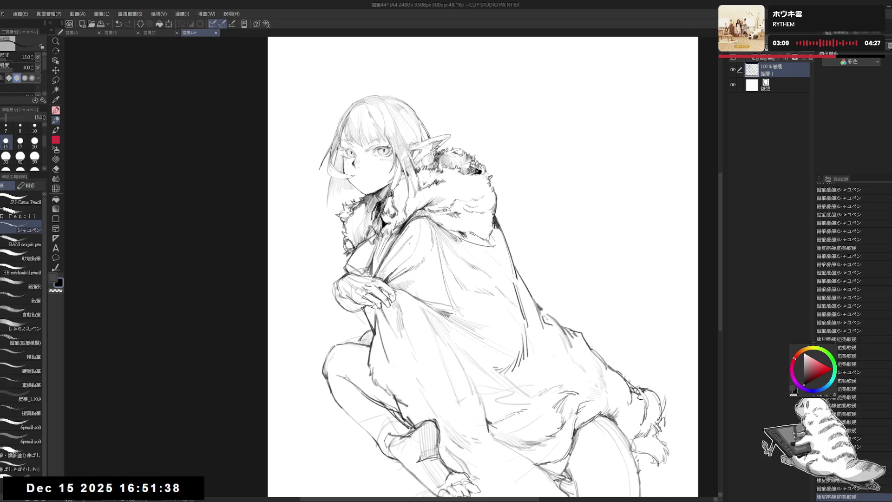
key(ctrl+z)
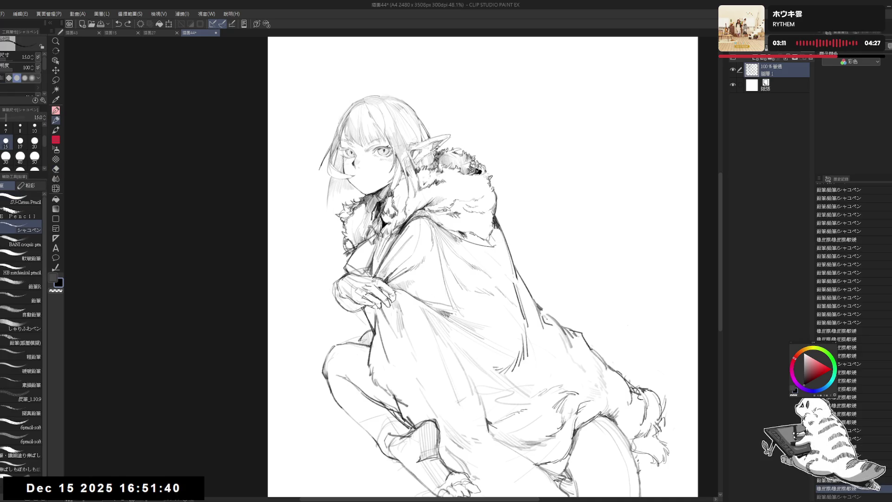
drag(404, 249, 393, 264)
- Check the mirrored view and erase a small mark near the clasped hands
key(h)
key(h)
key(e)
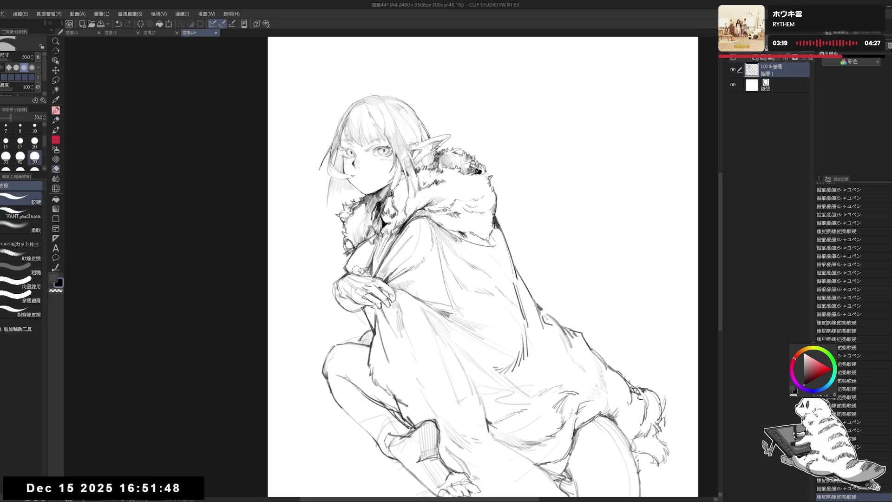
mouse_move(346, 271)
mouse_down()
mouse_move(362, 261)
mouse_move(356, 269)
mouse_up()
key(p)
key(e)
key(p)
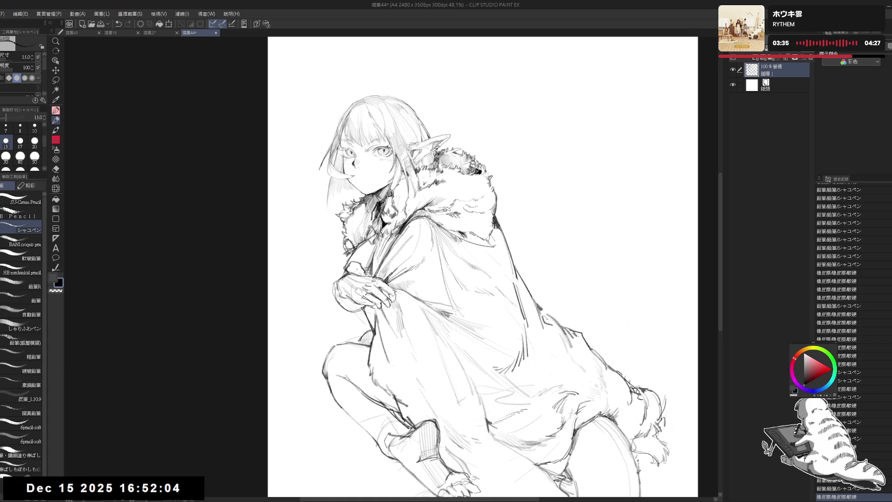
- Erase another small area near the hand, undo the last stroke, and mirror to check
key(e)
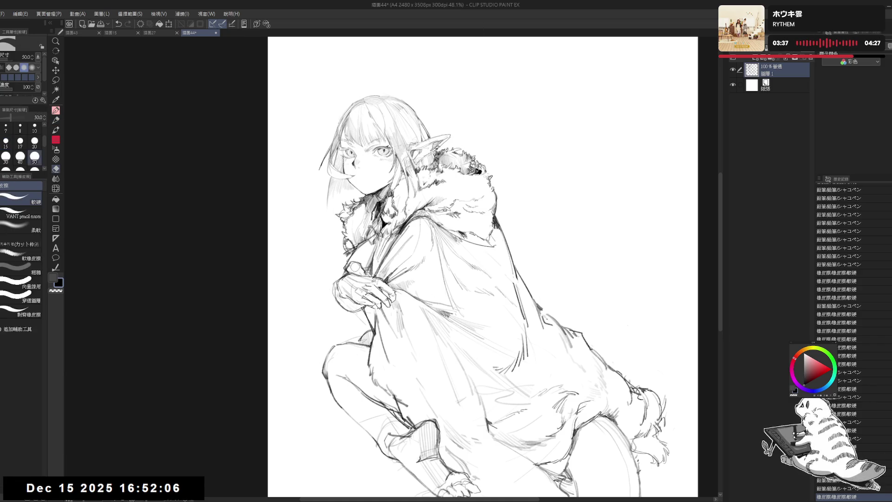
drag(358, 266, 369, 273)
key(p)
key(ctrl+z)
key(ctrl+z)
key(e)
key(p)
key(h)
key(h)
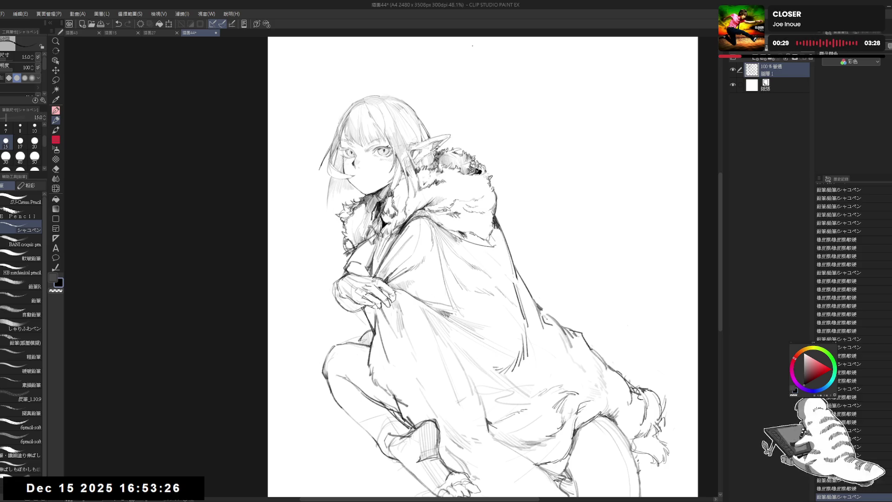
- Erase small marks near the chin and keep the small pencil mark there
drag(408, 210, 431, 246)
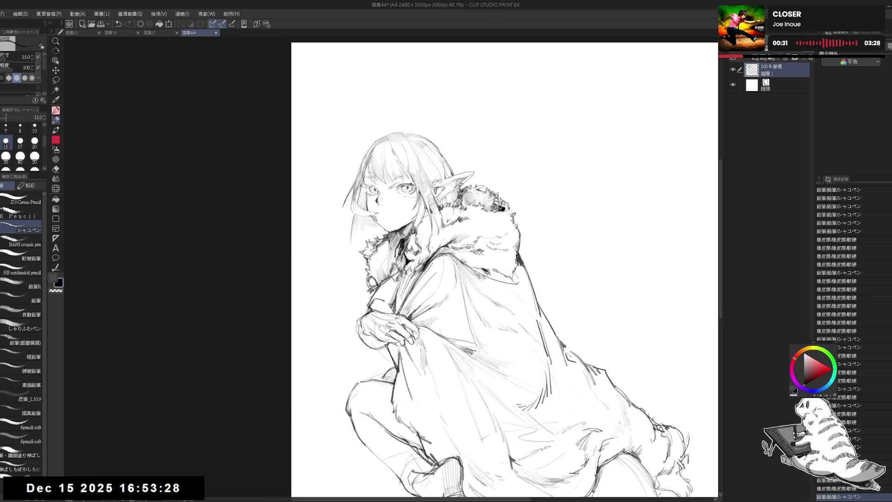
scroll(373, 223, up, 5)
key(e)
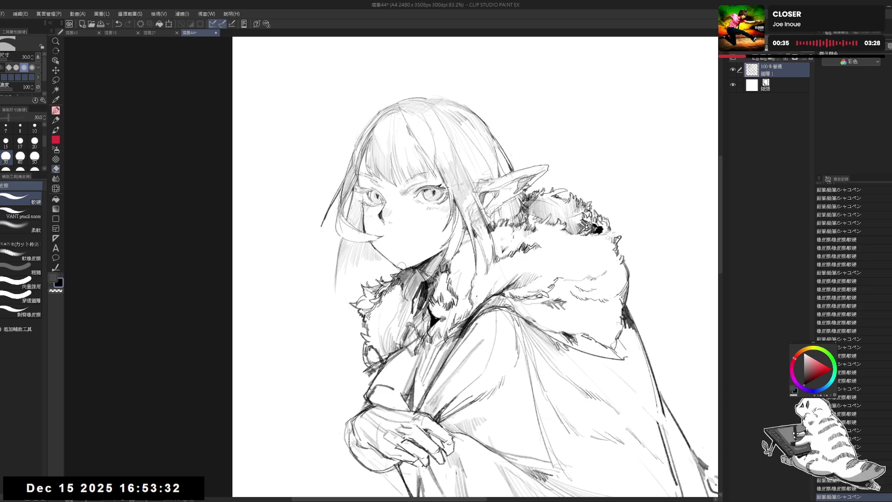
click(402, 265)
click(397, 259)
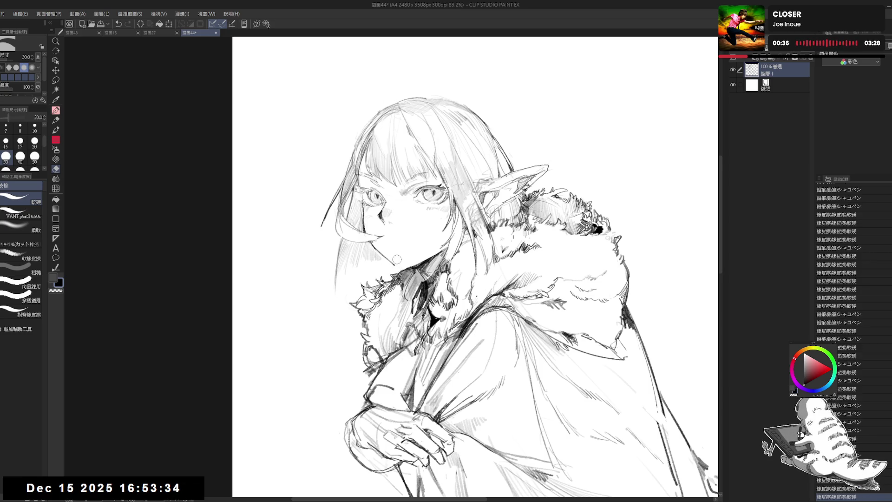
click(397, 259)
key(p)
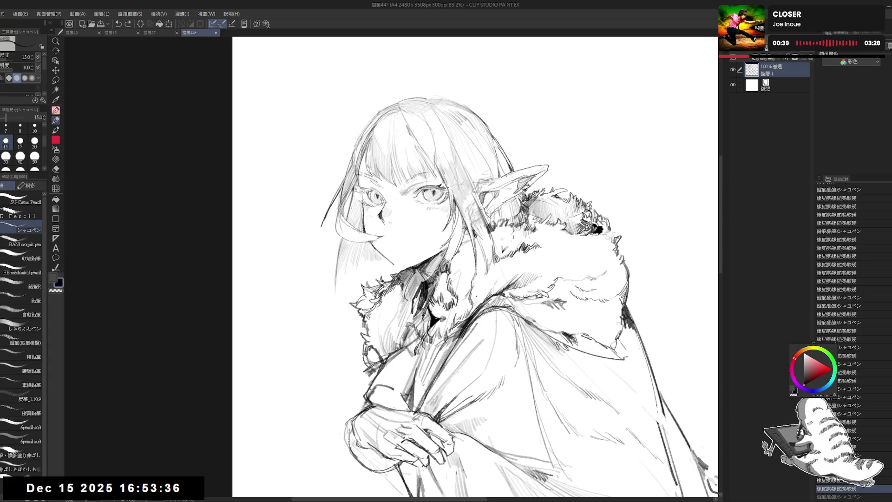
key(ctrl+y)
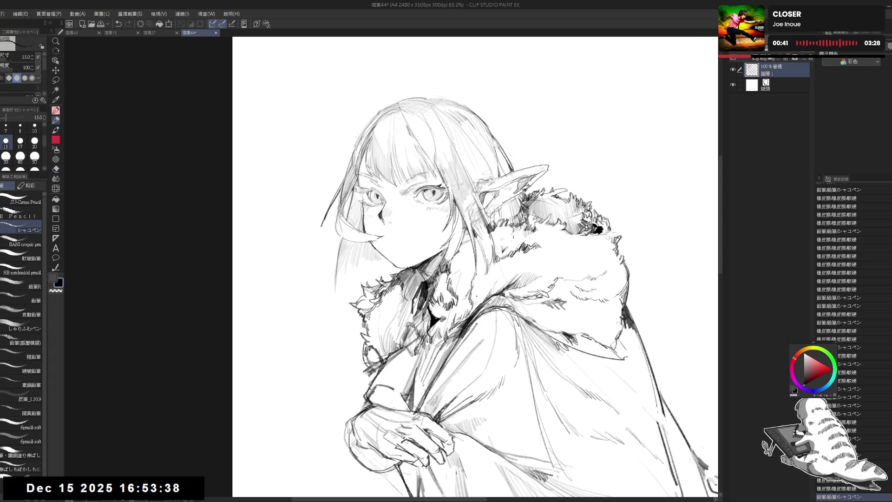
key(ctrl+z)
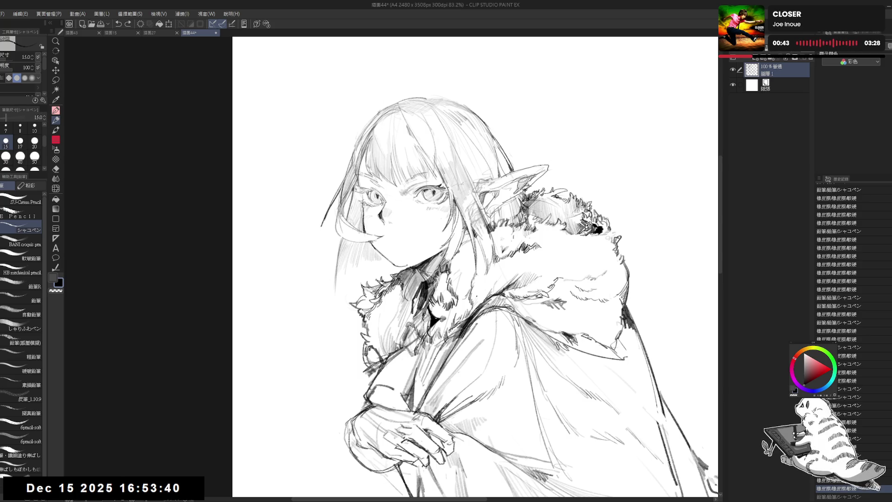
key(ctrl+y)
- Rework tiny strokes near the collar, using undo and redo to keep the right ones
mouse_move(399, 261)
mouse_down()
mouse_move(409, 270)
mouse_move(436, 252)
mouse_up()
key(h)
key(h)
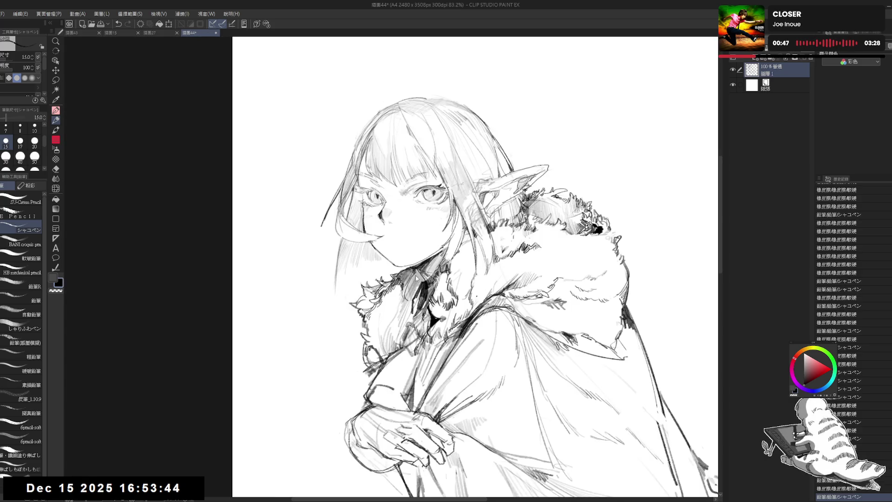
key(ctrl+z)
key(e)
key(p)
drag(399, 261, 408, 274)
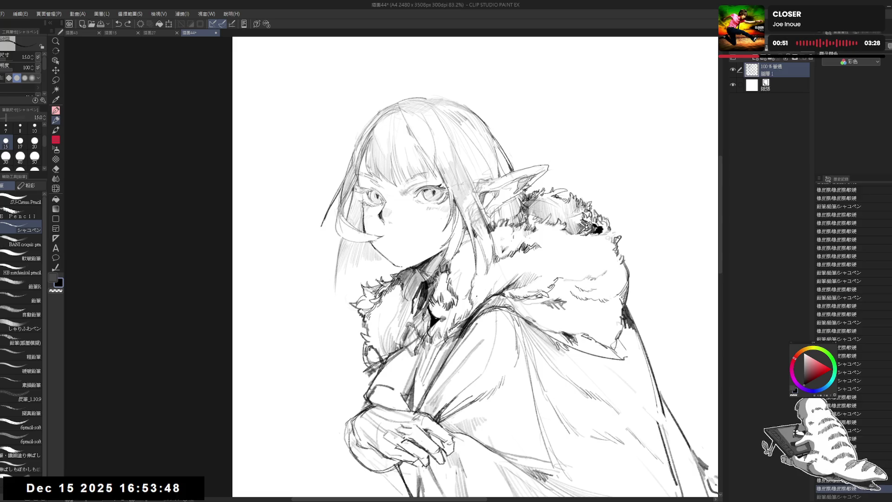
key(ctrl+y)
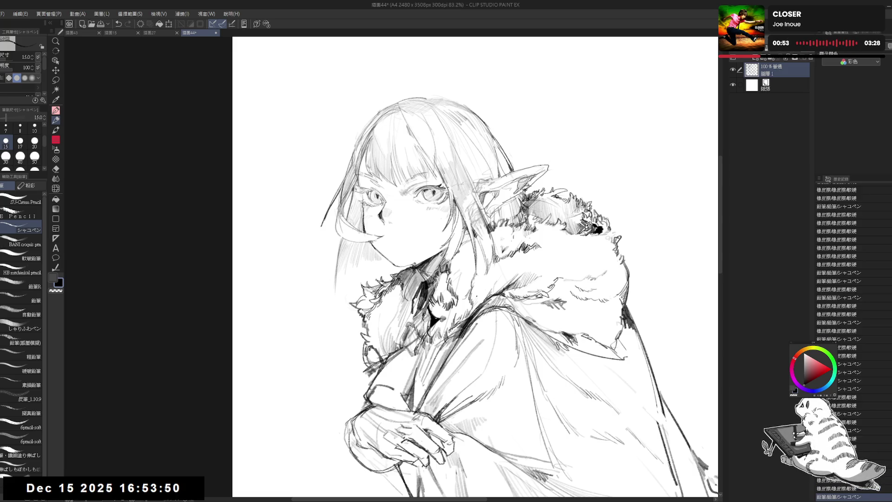
drag(405, 268, 408, 274)
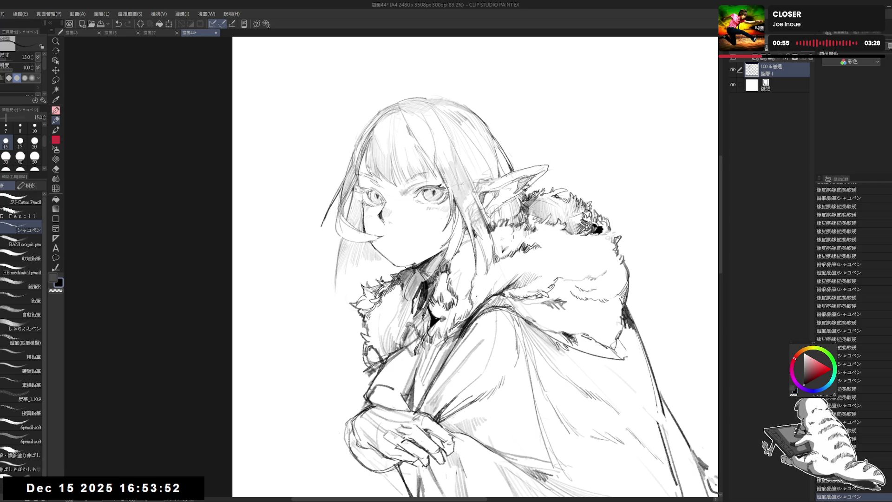
key(ctrl+z)
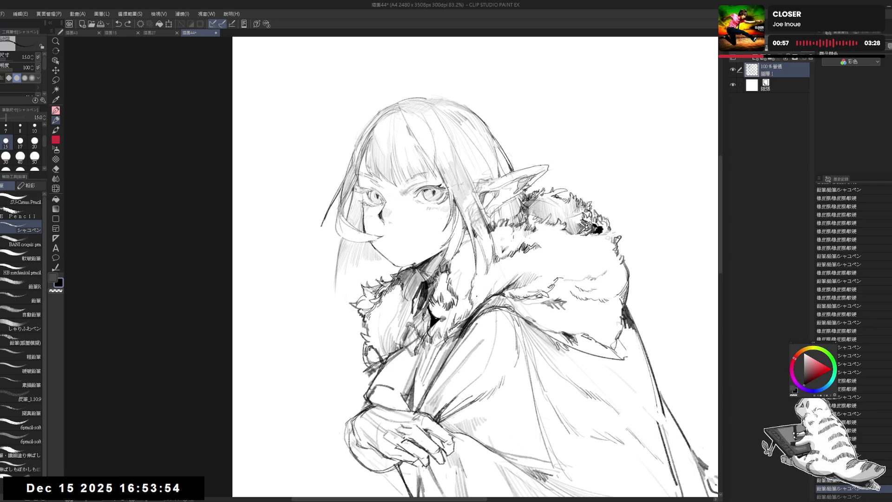
key(ctrl+y)
- Fill a small dark shadow spot in the fur collar with the Fill bucket
key(g)
click(407, 266)
click(407, 266)
click(407, 266)
key(p)
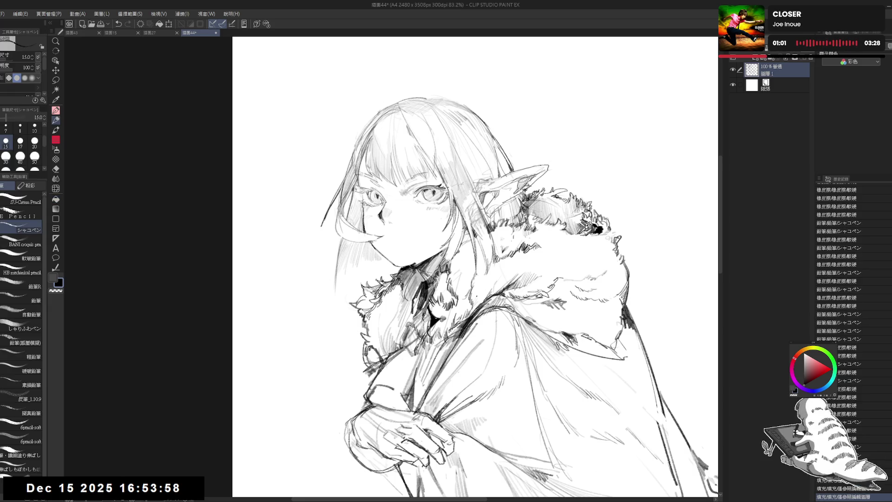
- Refine collar lines, soft-erase stray strokes, and add faint strokes near the eye
drag(408, 257, 417, 266)
key(minus)
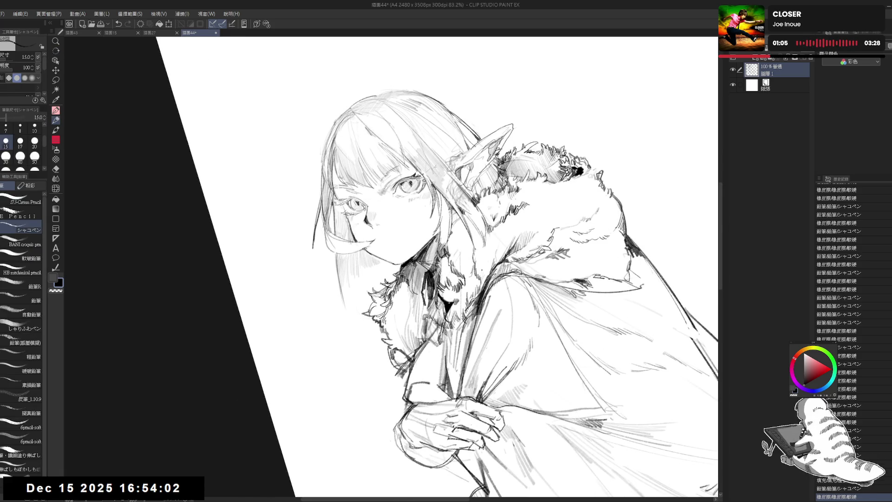
drag(416, 257, 432, 236)
key(asciicircum)
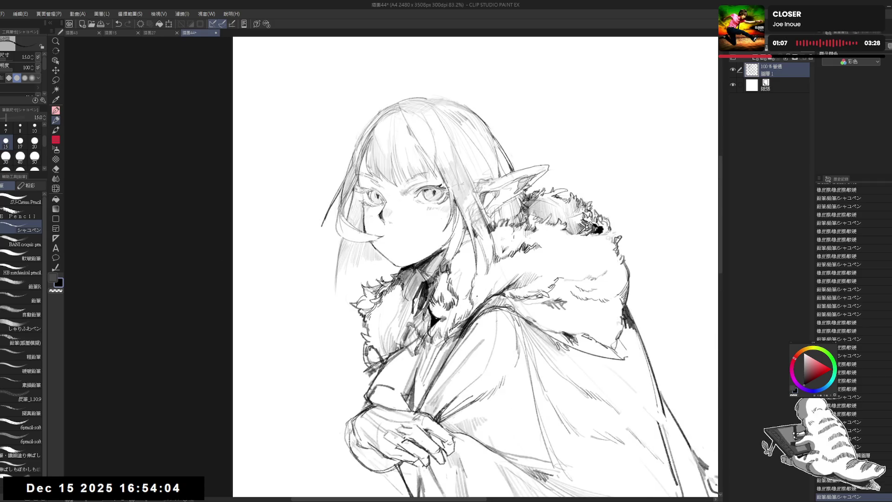
key(e)
drag(402, 262, 429, 254)
key(p)
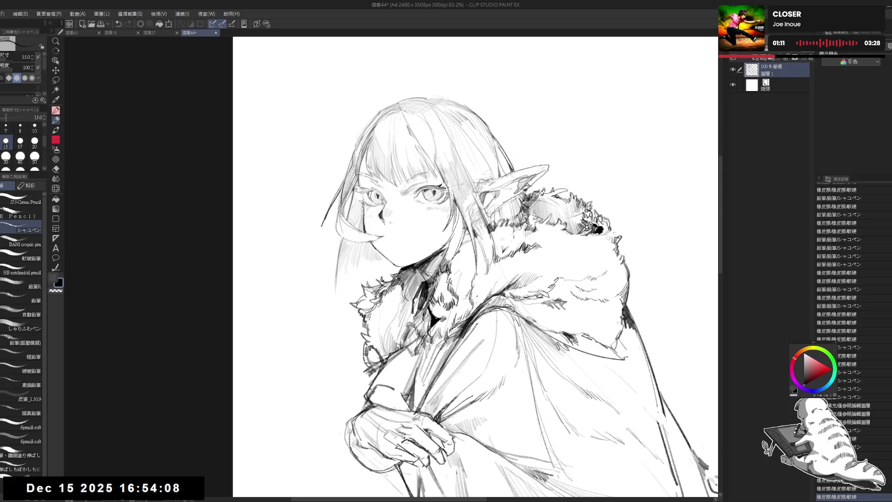
drag(443, 246, 447, 246)
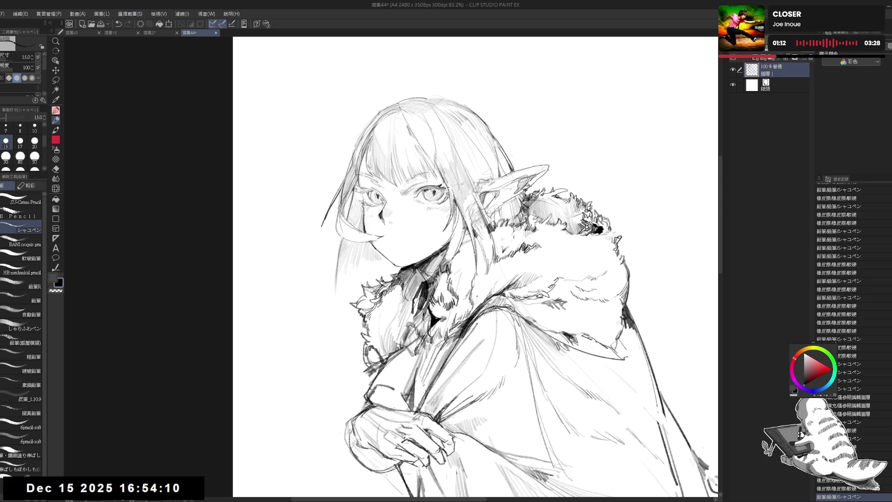
scroll(413, 250, down, 2)
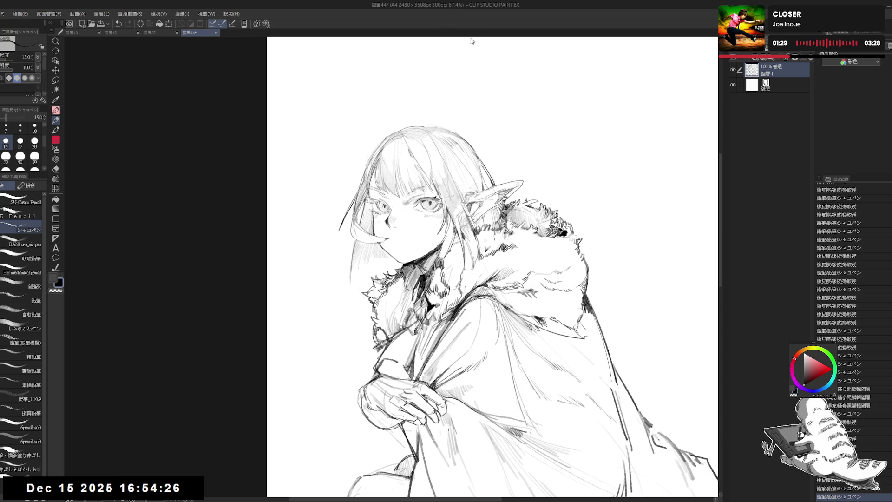
- Hatch pencil shading onto the figure's neck
drag(472, 27, 462, 20)
drag(409, 264, 420, 249)
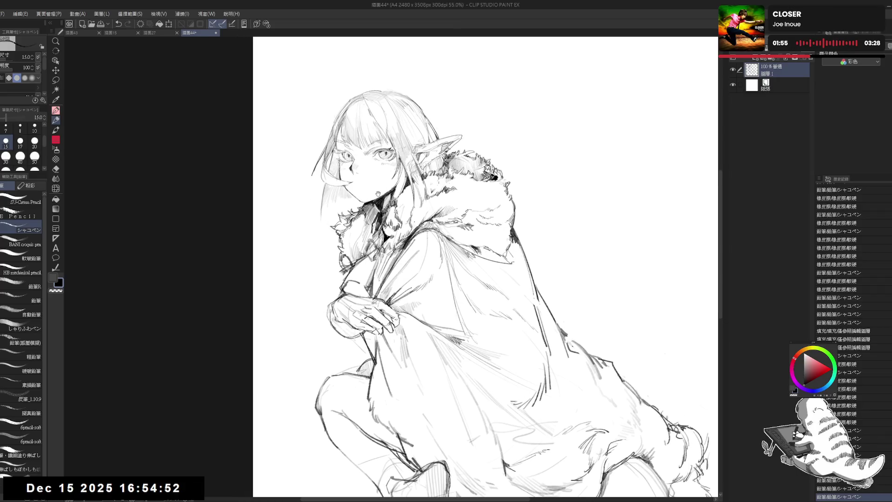
drag(375, 208, 379, 219)
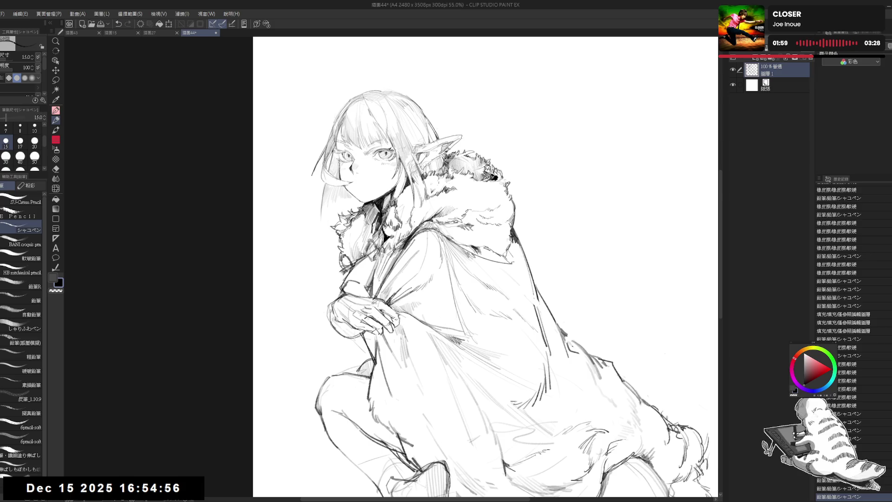
scroll(484, 268, down, 1)
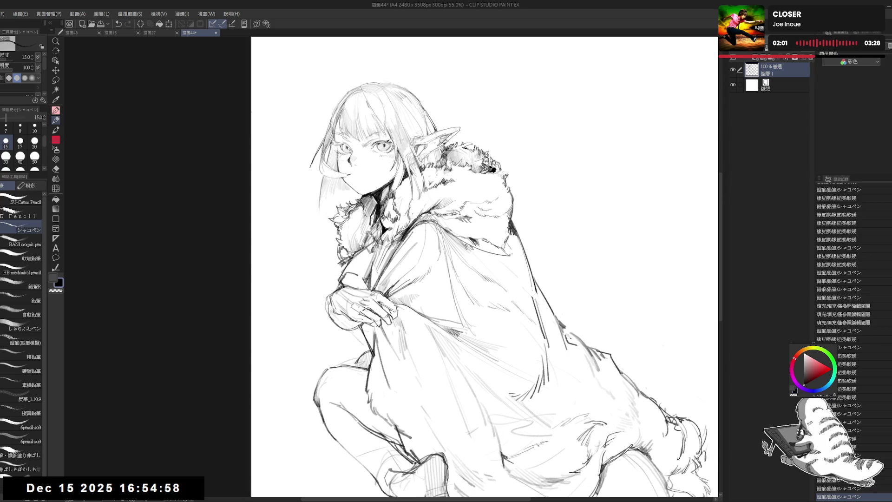
- Lighten the lines on the collar's left side and redraw a stroke near the sleeve
key(e)
mouse_move(362, 260)
mouse_down()
mouse_move(362, 238)
mouse_move(365, 249)
mouse_up()
key(p)
key(e)
key(p)
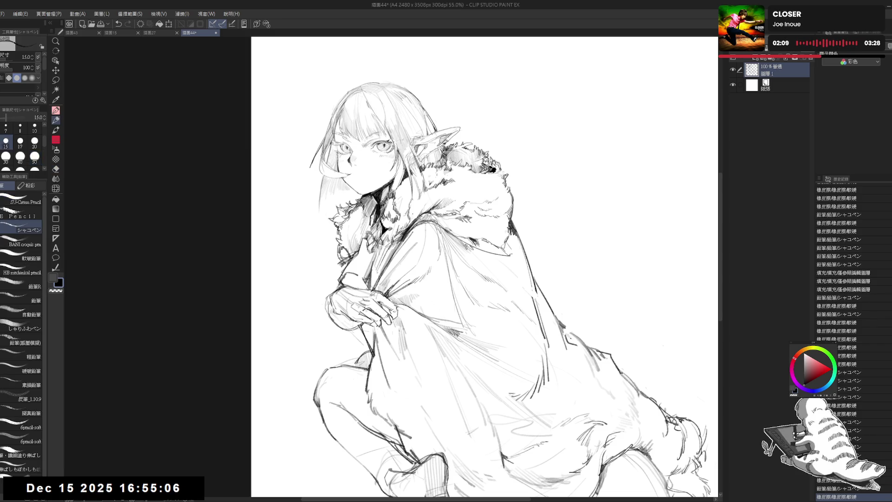
drag(394, 367, 398, 375)
- Flip the view to check, then erase lines around the hands with a larger eraser
key(h)
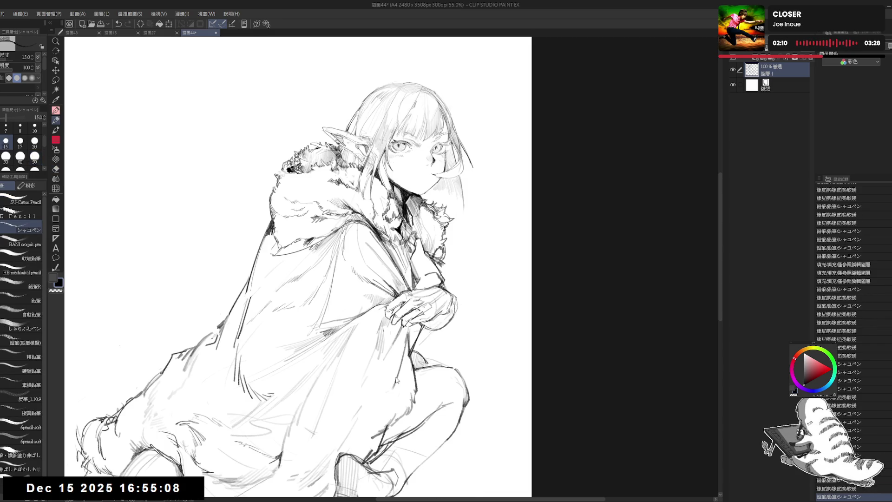
key(h)
key(e)
mouse_move(371, 260)
mouse_down()
mouse_move(366, 270)
mouse_move(369, 260)
mouse_move(377, 278)
mouse_up()
key(p)
- Mirror the view to check proportions and erase lines on the arm
key(e)
key(p)
key(ctrl+z)
key(ctrl+z)
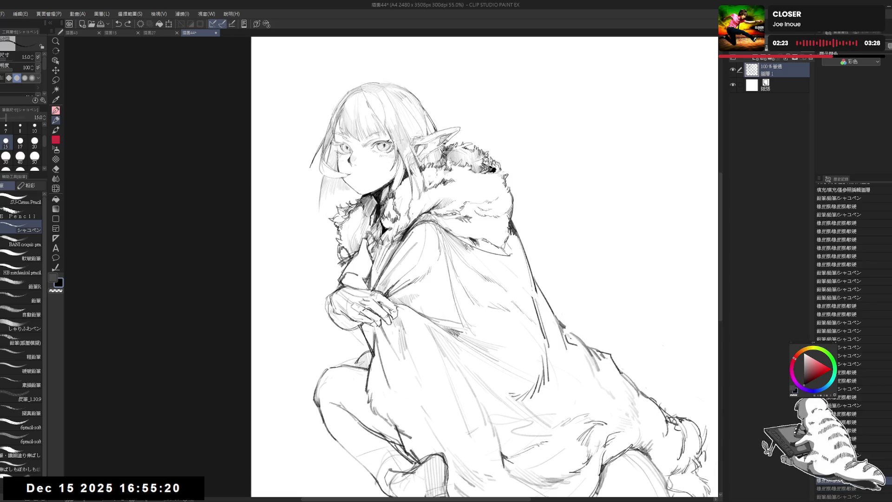
key(ctrl+y)
key(h)
key(h)
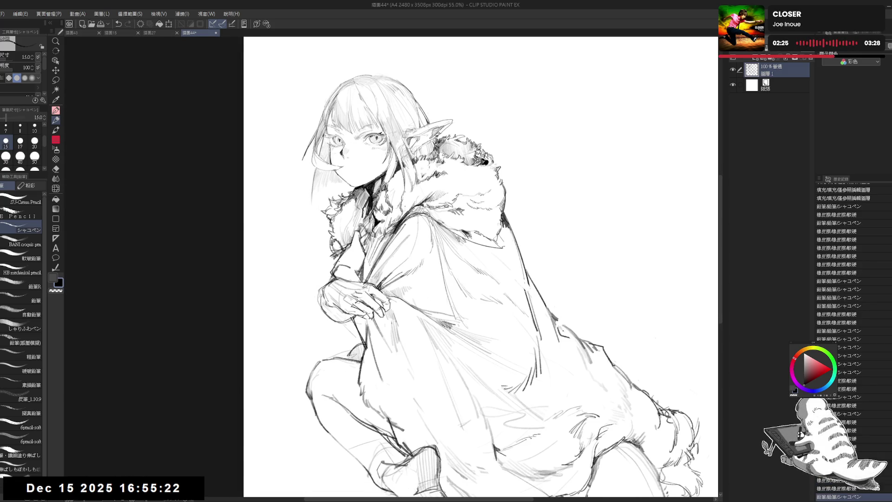
key(e)
drag(354, 264, 333, 275)
key(p)
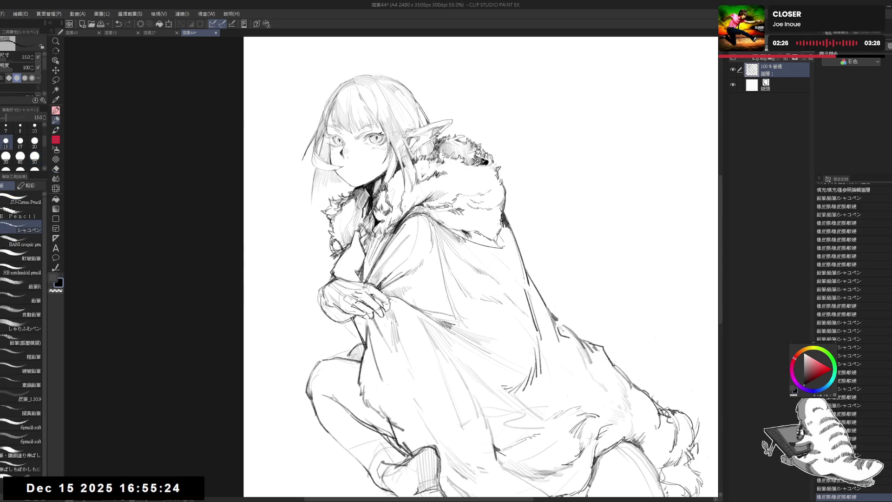
- Redraw a line on the arm, keeping it after undo and redo
key(e)
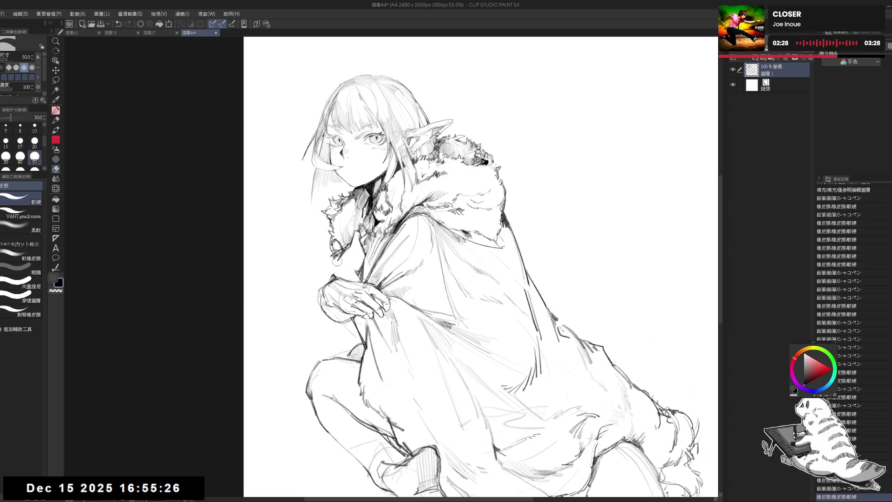
key(p)
drag(336, 262, 339, 259)
key(ctrl+z)
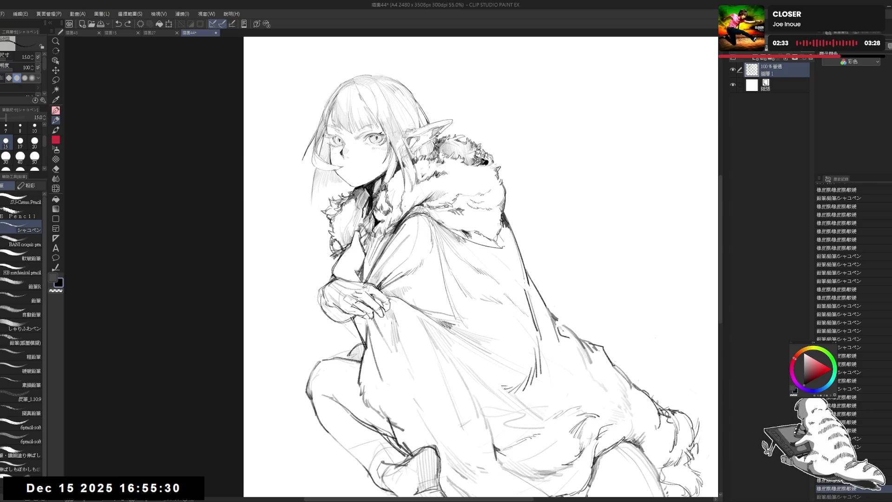
key(ctrl+y)
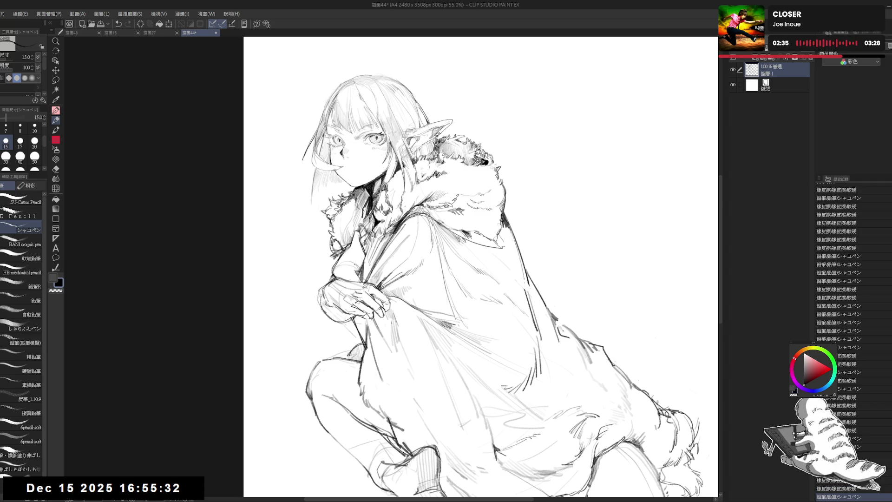
- Erase lines near the hands, mirror to check, and pan down to the lower body
key(e)
mouse_move(357, 271)
mouse_down()
mouse_move(365, 278)
mouse_move(341, 276)
mouse_move(360, 270)
mouse_up()
key(p)
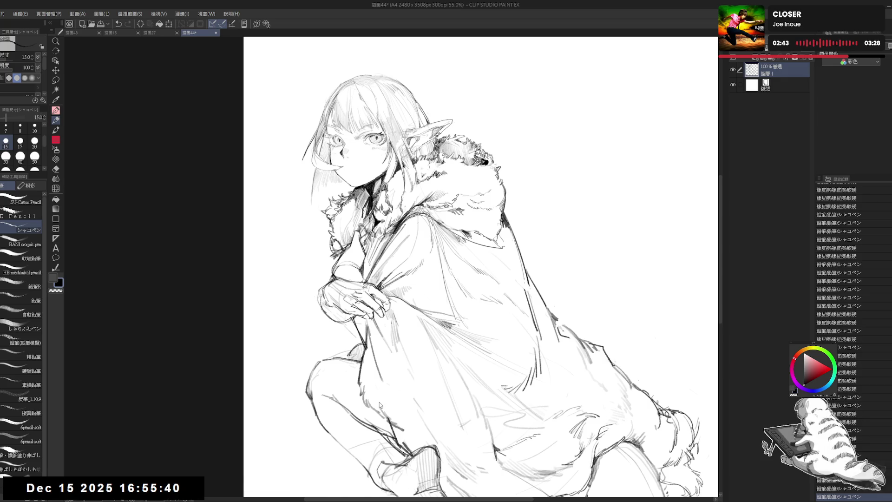
key(h)
key(h)
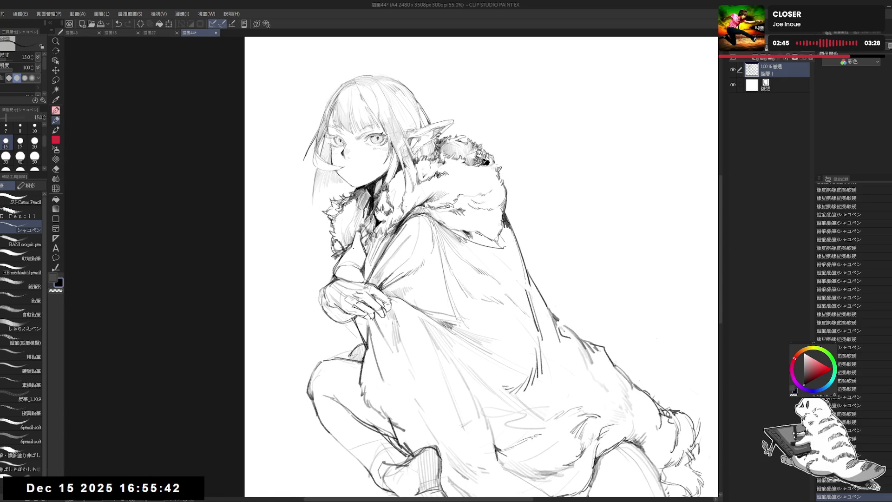
drag(353, 266, 360, 270)
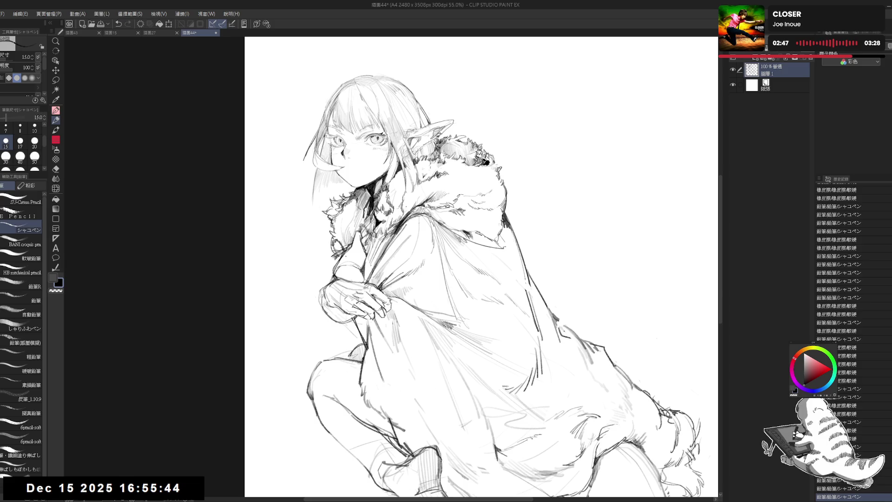
mouse_move(465, 325)
mouse_down()
mouse_move(424, 224)
mouse_move(442, 263)
mouse_up()
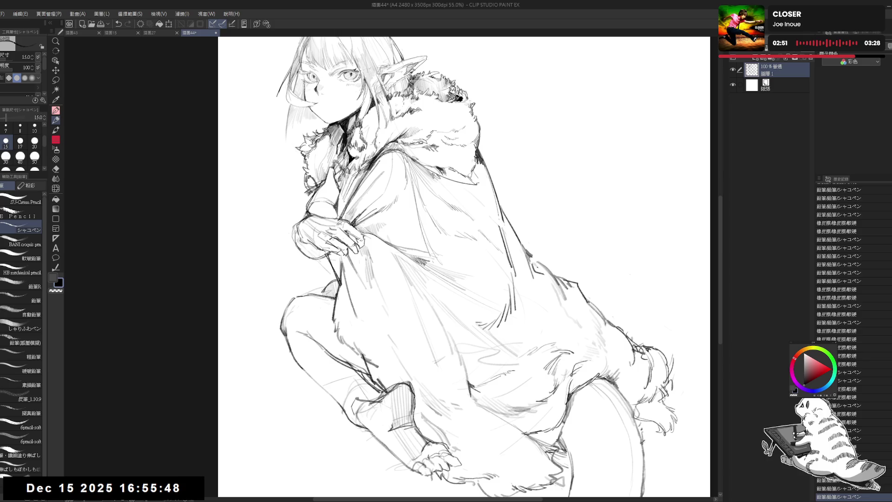
- Add a short stroke near the clasped hands and trim surrounding lines with the soft-hard eraser
drag(325, 256, 344, 283)
key(e)
key(p)
key(e)
key(p)
key(e)
mouse_move(328, 254)
mouse_down()
mouse_move(341, 290)
mouse_move(375, 315)
mouse_up()
key(p)
key(e)
key(p)
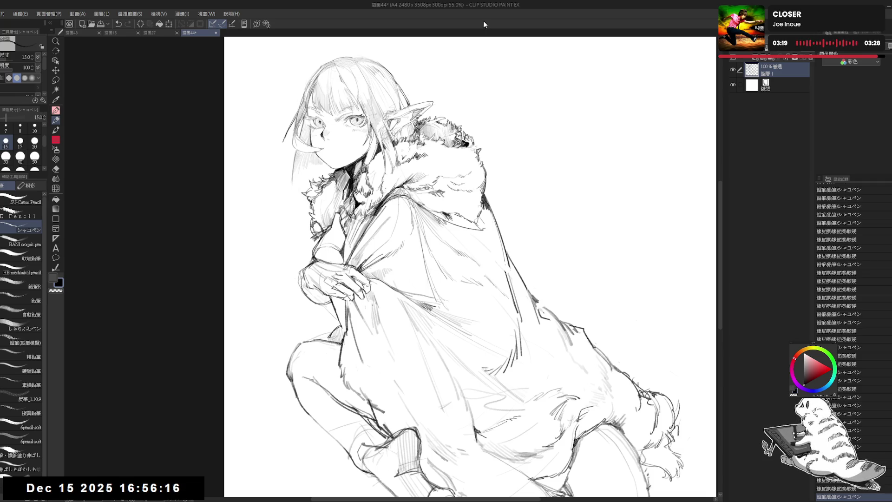
mouse_move(464, 256)
mouse_down()
mouse_move(390, 297)
mouse_move(394, 274)
mouse_up()
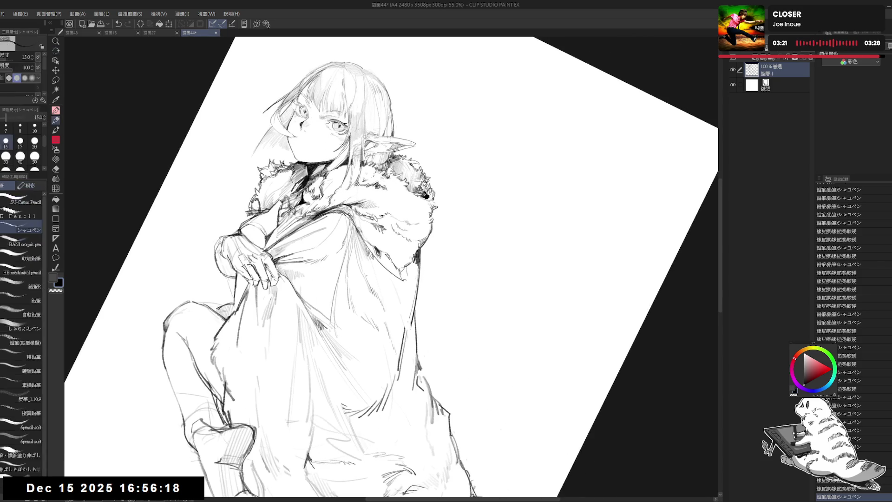
- Replace the last robe lines with darker hatching strokes, then mirror the view to check
key(e)
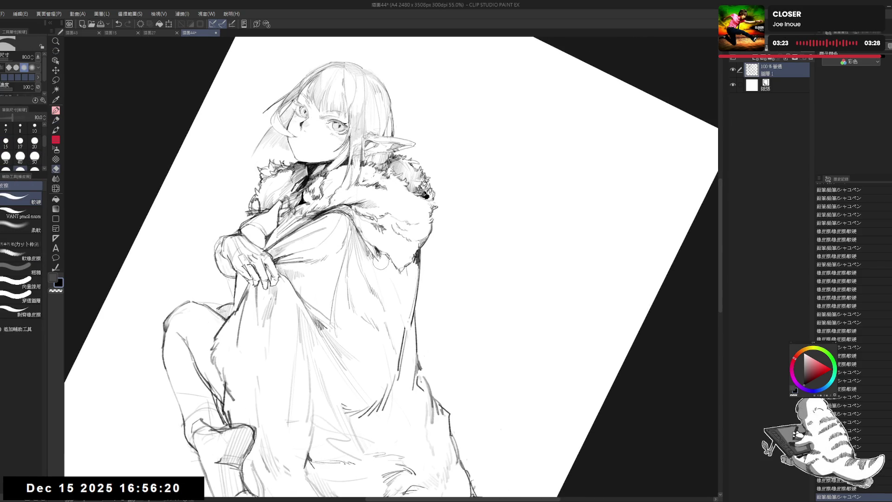
key(p)
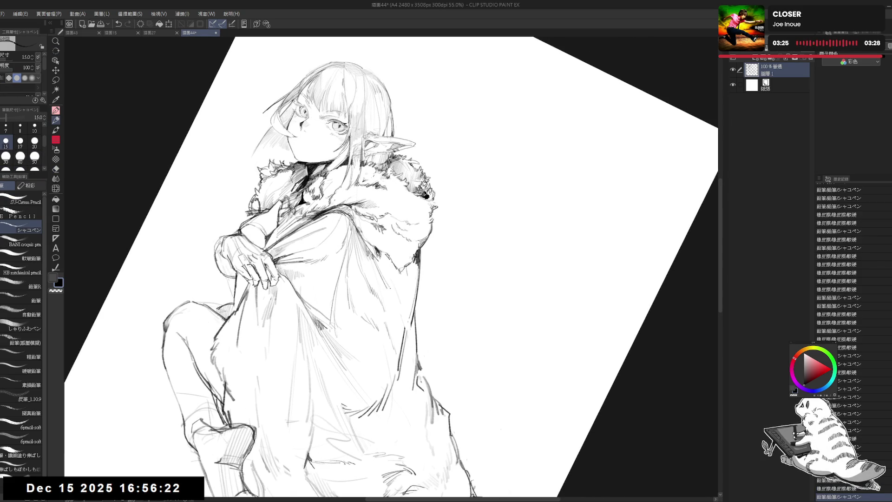
key(ctrl+z)
drag(391, 276, 387, 288)
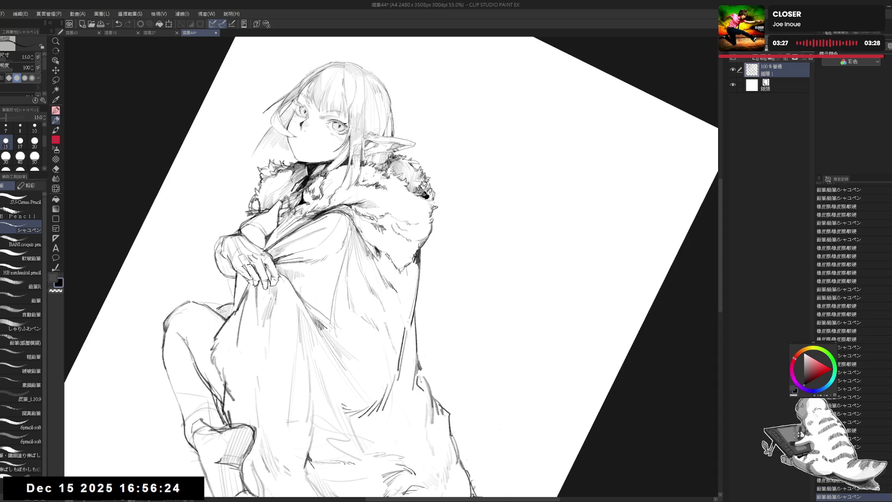
key(h)
key(h)
- Lighten the robe lines with the eraser and redraw a short stroke along the robe edge
key(e)
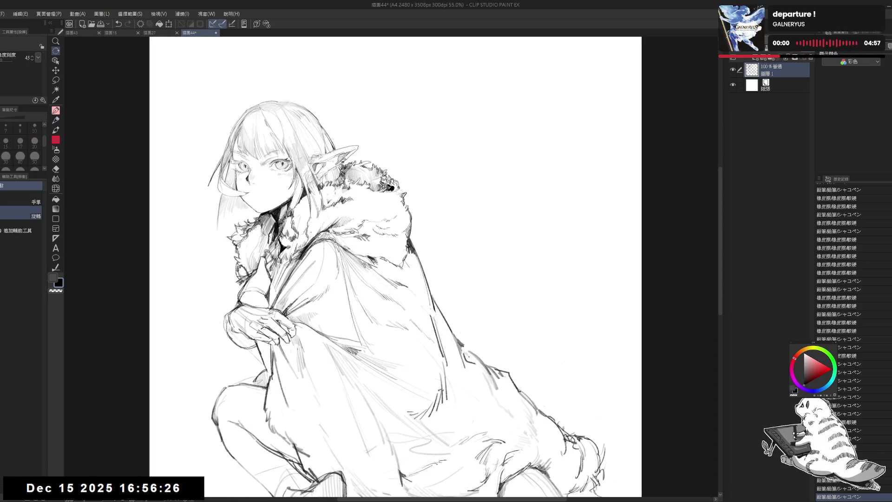
mouse_move(420, 263)
mouse_down()
mouse_move(414, 253)
mouse_move(425, 260)
mouse_move(424, 280)
mouse_up()
key(p)
key(ctrl+z)
key(ctrl+z)
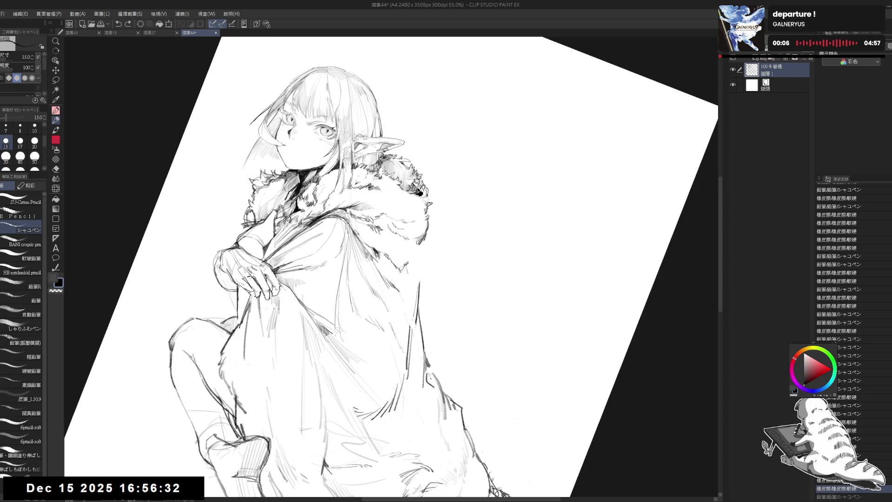
mouse_move(428, 264)
mouse_down()
mouse_move(436, 275)
mouse_move(426, 276)
mouse_up()
key(e)
key(p)
- With the view upright again, erase stray cloak marks and add small strokes to the fur
key(ctrl+@)
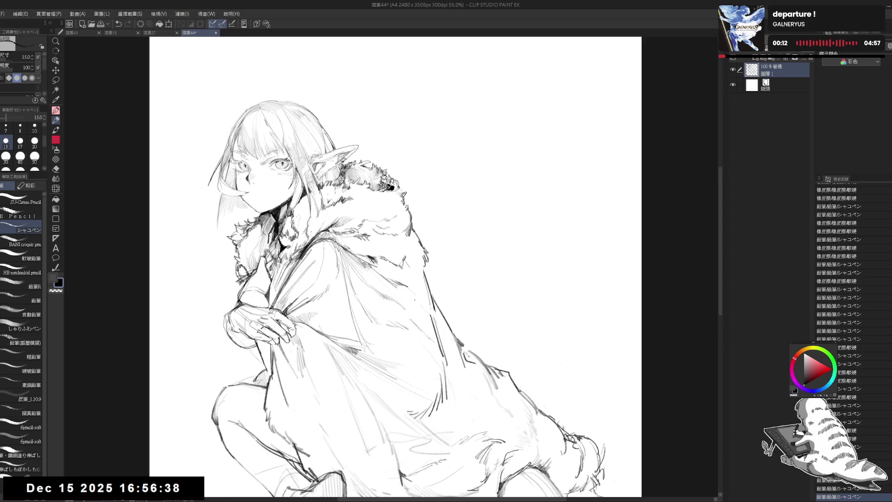
key(e)
mouse_move(408, 246)
mouse_down()
mouse_move(398, 258)
mouse_move(401, 274)
mouse_up()
key(p)
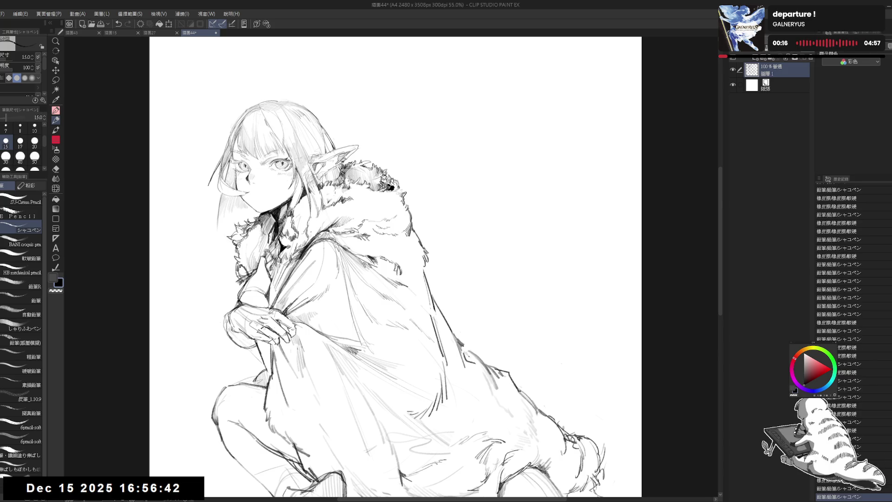
drag(389, 185, 391, 188)
drag(390, 185, 391, 187)
drag(406, 272, 415, 277)
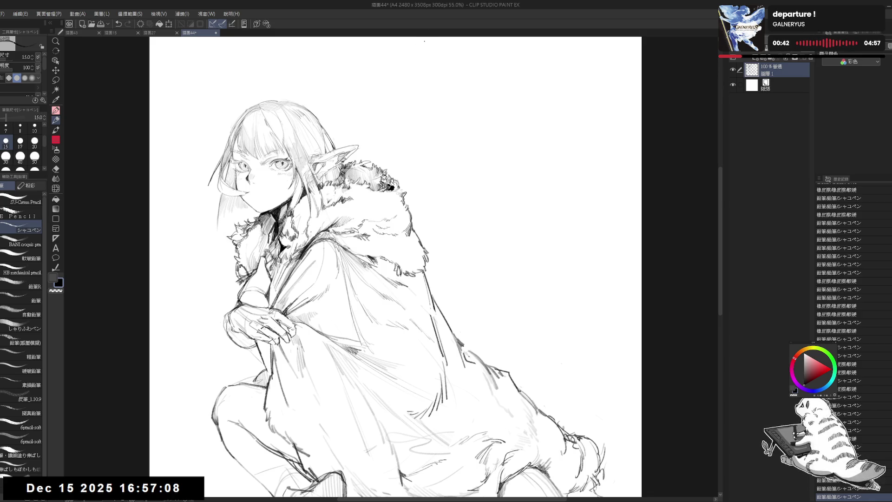
drag(418, 145, 424, 150)
- Erase a stray mark near the fur and add small strokes to the fur collar
key(e)
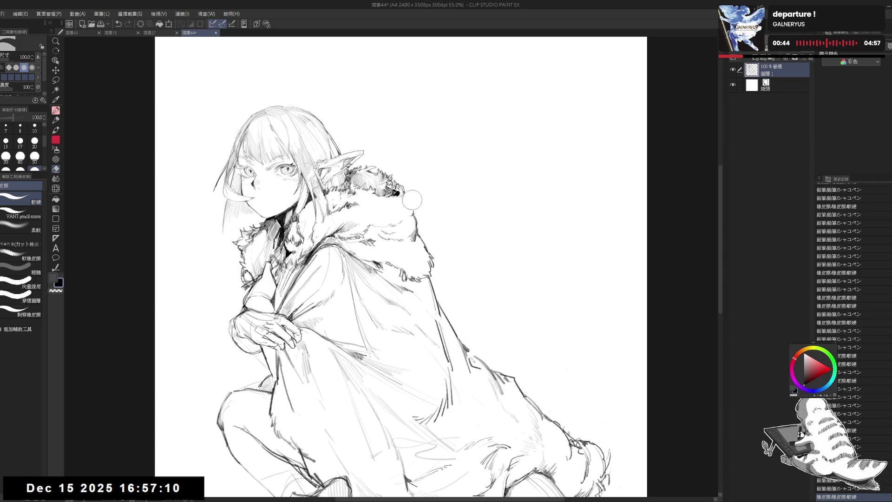
click(411, 206)
key(p)
drag(394, 190, 395, 192)
drag(395, 192, 396, 192)
drag(395, 191, 396, 192)
- Check the drawing mirrored and erase stray sketch lines near the collar
key(h)
key(h)
mouse_move(395, 279)
mouse_down()
mouse_move(464, 265)
mouse_move(482, 272)
mouse_up()
key(e)
key(p)
key(e)
mouse_move(333, 253)
mouse_down()
mouse_move(338, 277)
mouse_move(320, 244)
mouse_move(339, 269)
mouse_move(321, 247)
mouse_move(333, 248)
mouse_up()
key(p)
- Add pencil strokes along the fur collar, then mirror the canvas to check it
key(e)
key(p)
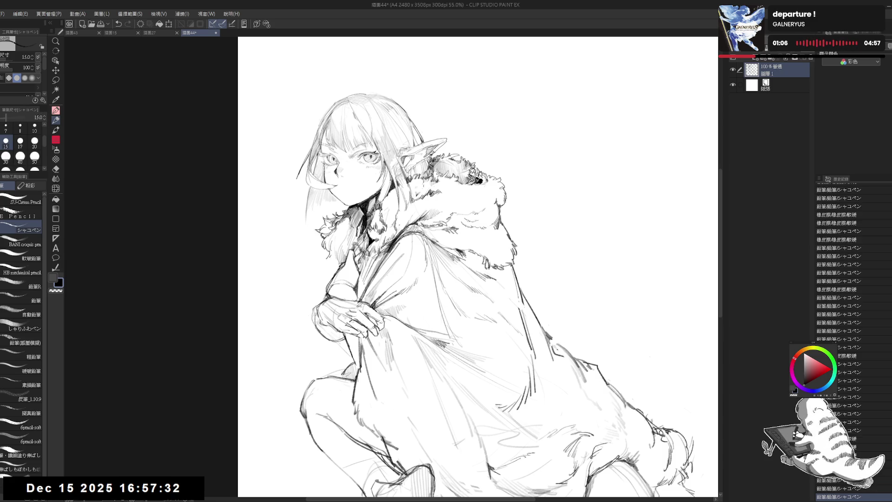
key(e)
key(p)
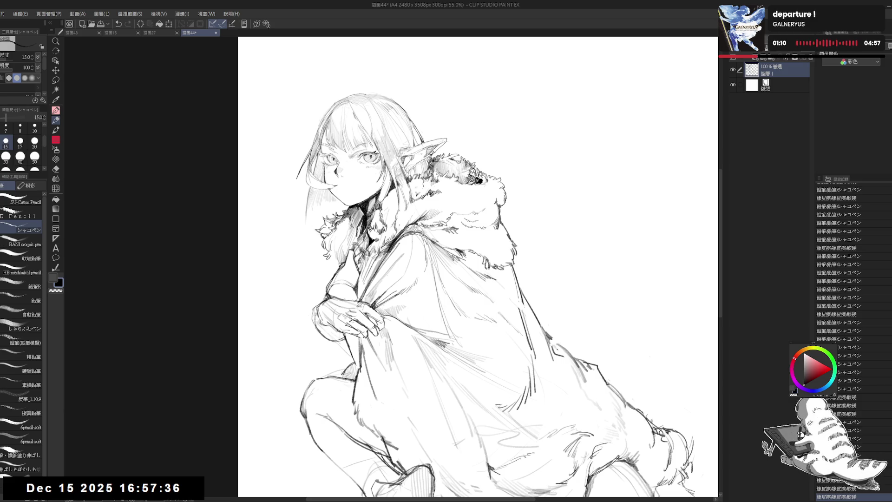
drag(327, 236, 336, 263)
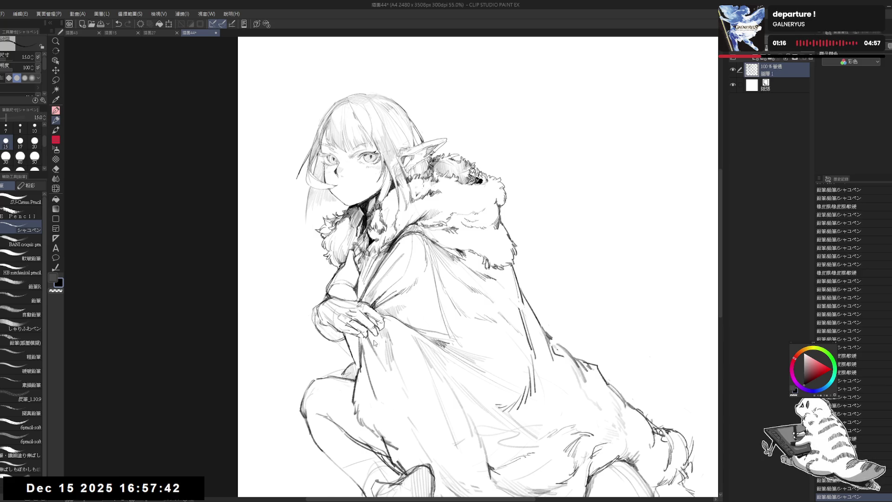
key(h)
drag(476, 247, 402, 248)
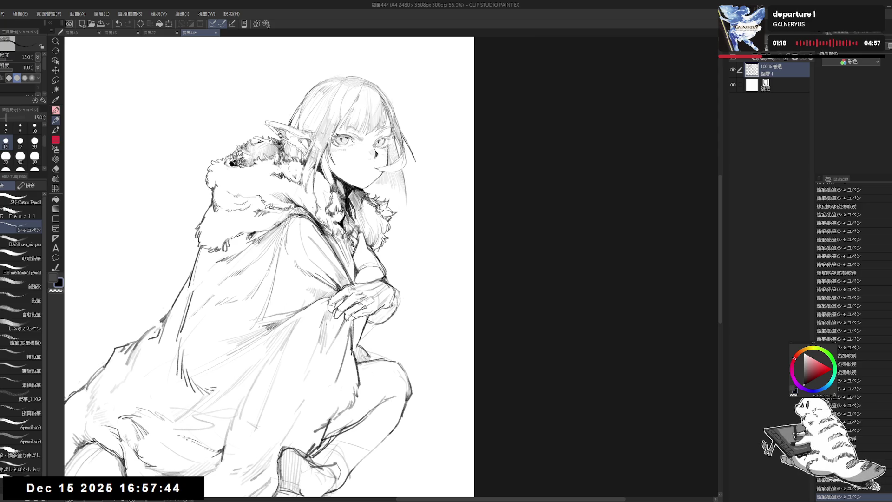
- Undo the last stroke, unmirror the canvas and erase marks near the knee
key(ctrl+z)
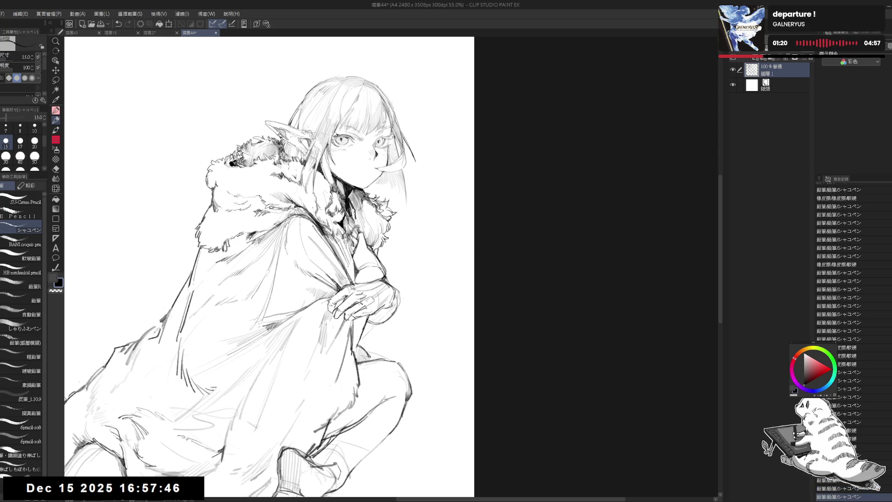
key(h)
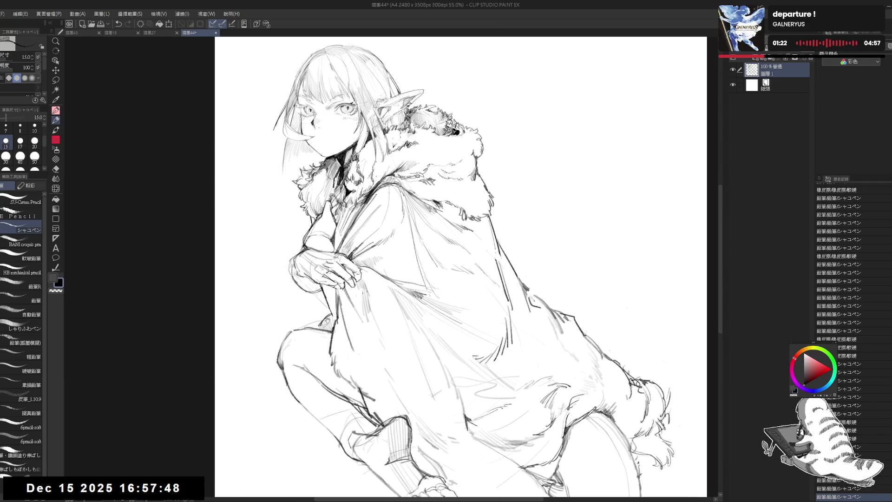
key(e)
drag(319, 316, 323, 309)
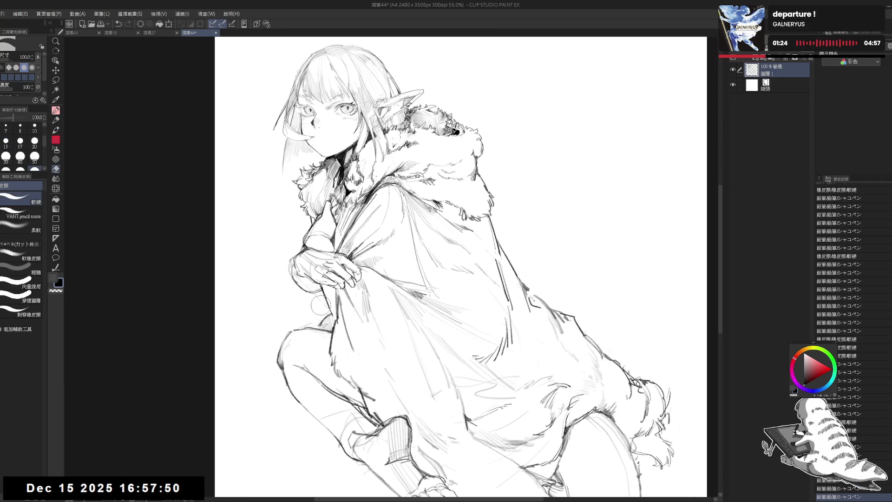
key(p)
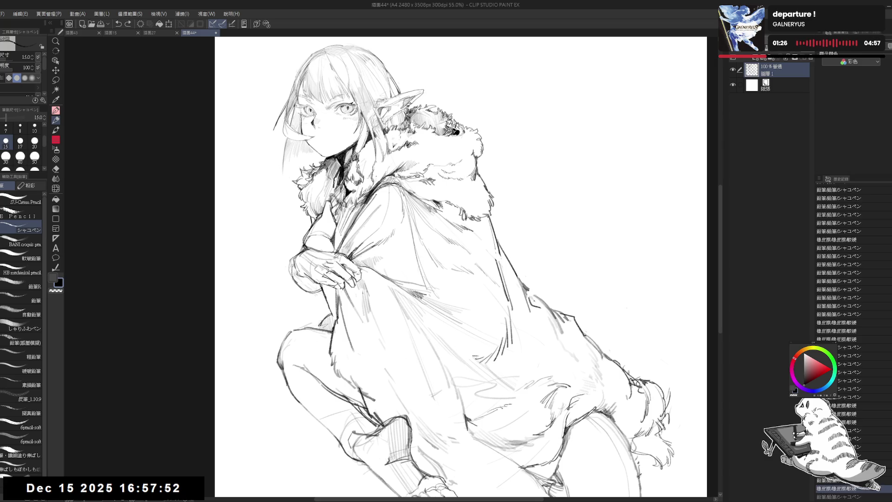
- Rotate the view and touch up a small spot on the cloak with pencil and eraser
key(asciicircum)
key(asciicircum)
key(asciicircum)
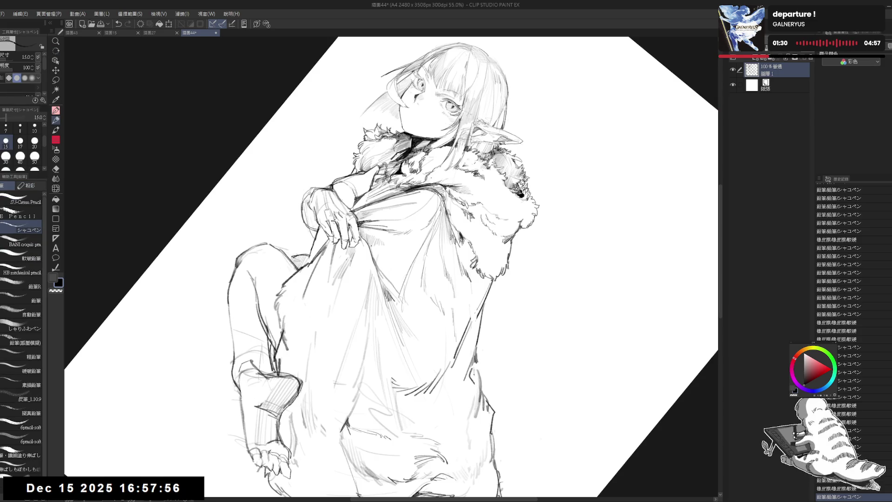
click(397, 256)
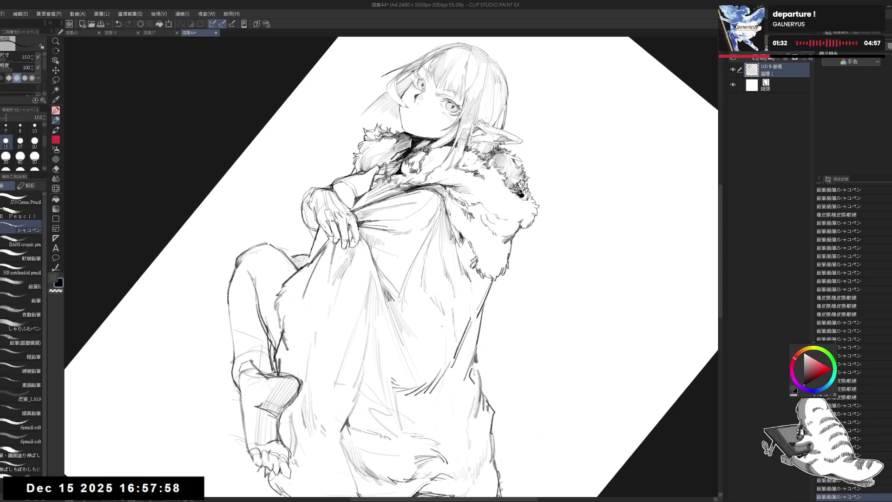
key(e)
click(380, 255)
key(p)
key(e)
key(p)
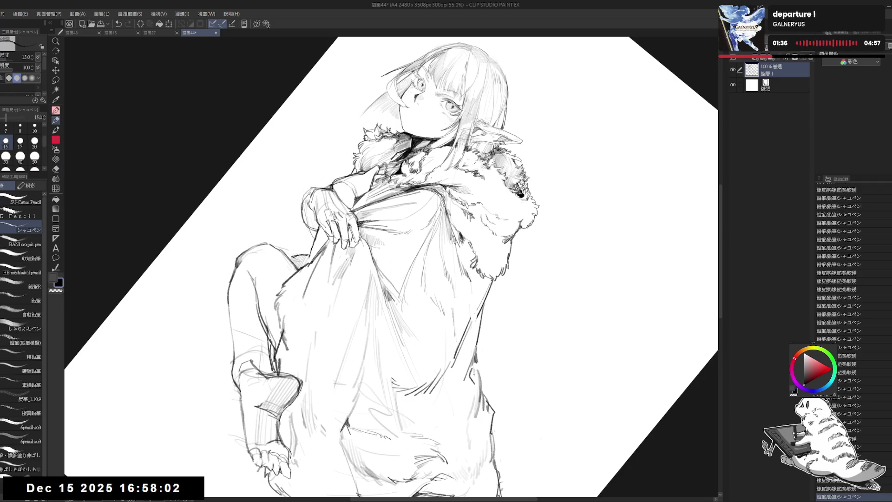
- Reset the rotation, check the figure mirrored and zoom out to see the whole elf
key(ctrl+alt+0)
drag(375, 283, 354, 285)
key(h)
key(h)
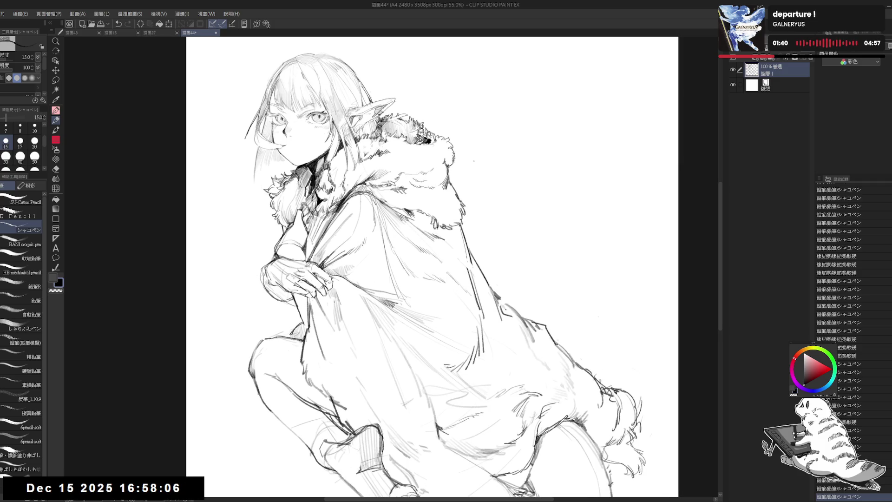
key(ctrl+minus)
- Erase stray strokes and small marks on the cloak, undoing the last pencil stroke
key(e)
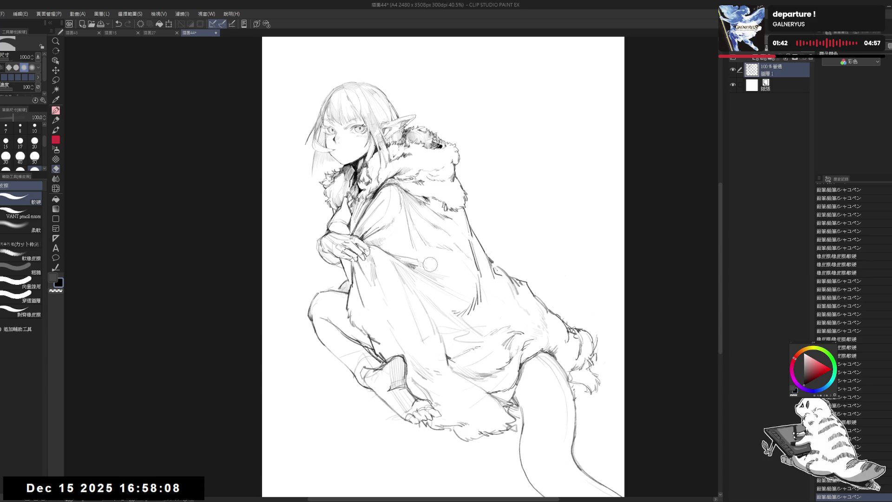
drag(428, 264, 424, 269)
key(p)
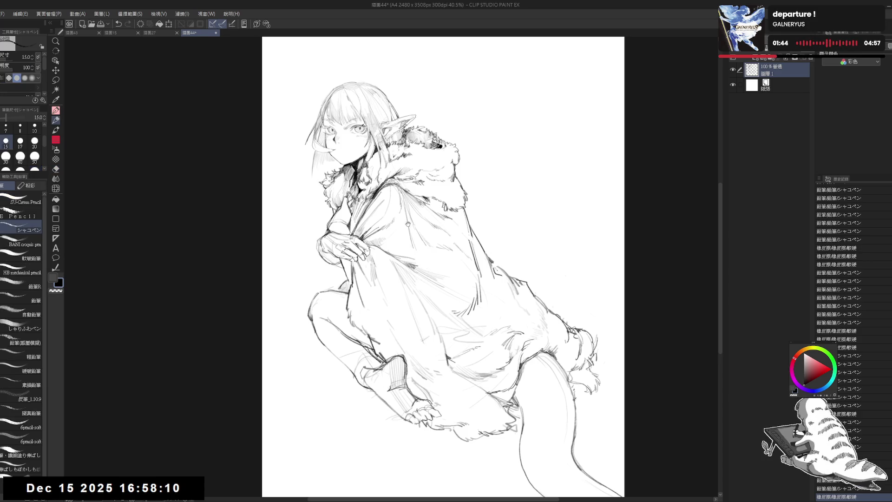
drag(407, 225, 409, 231)
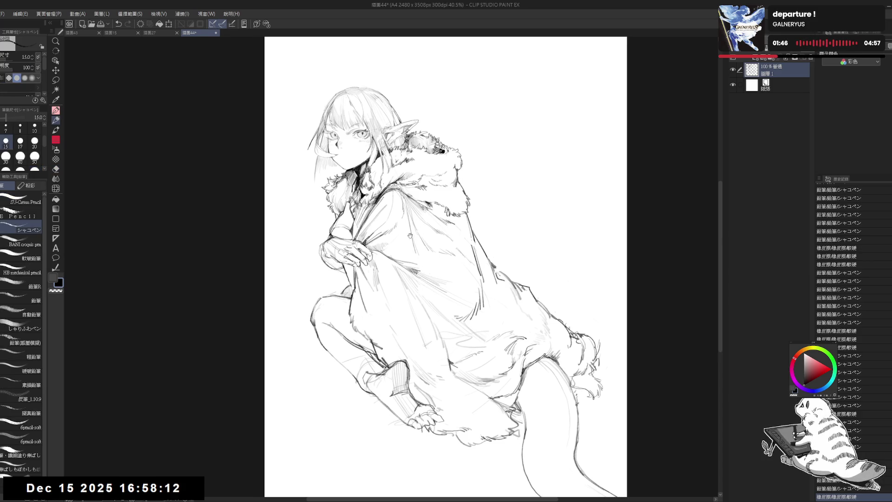
key(e)
mouse_move(406, 229)
mouse_down()
mouse_move(408, 208)
mouse_move(413, 250)
mouse_move(458, 281)
mouse_move(428, 244)
mouse_up()
key(p)
key(ctrl+z)
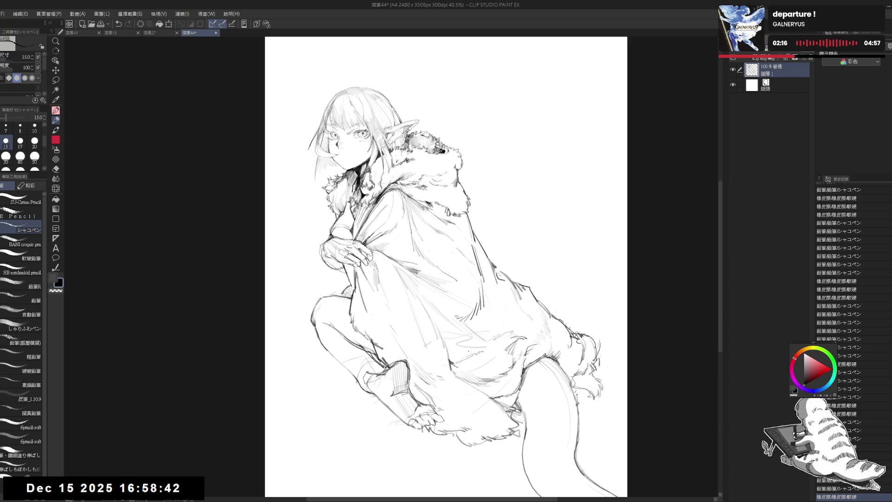
- With the view rotated, add and then erase a small cloak stroke, and reset rotation upright
key(asciicircum)
key(asciicircum)
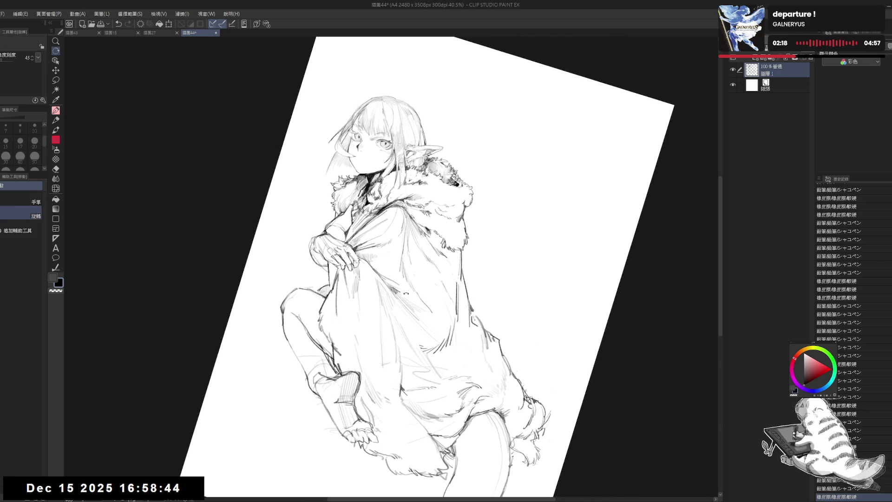
drag(386, 292, 394, 284)
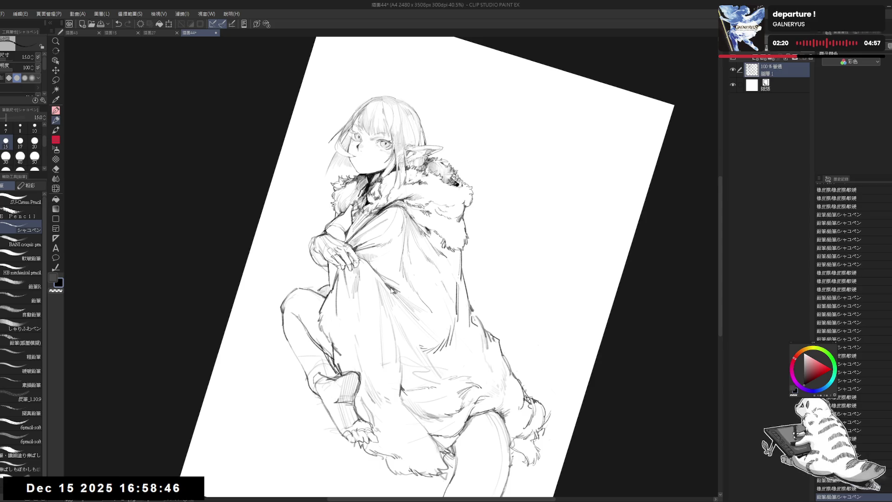
key(ctrl+z)
key(ctrl+z)
key(ctrl+y)
key(r)
drag(558, 232, 549, 270)
key(e)
drag(420, 293, 418, 284)
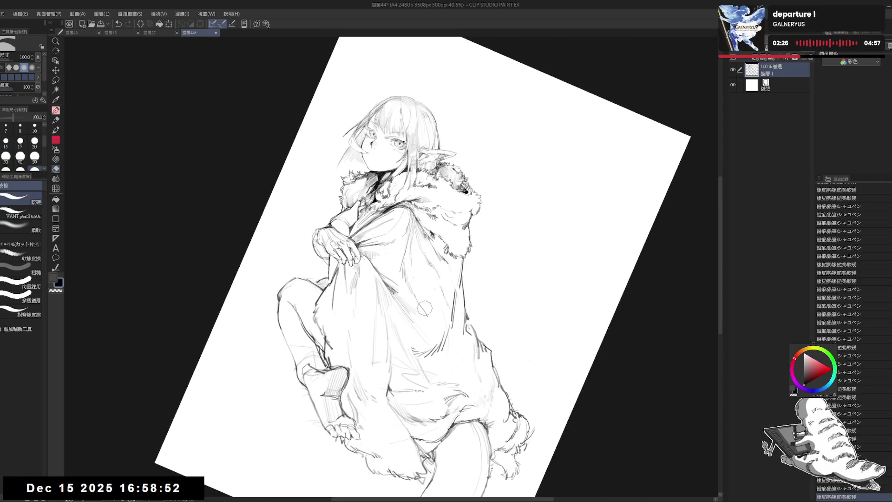
click(411, 273)
key(p)
key(ctrl+at)
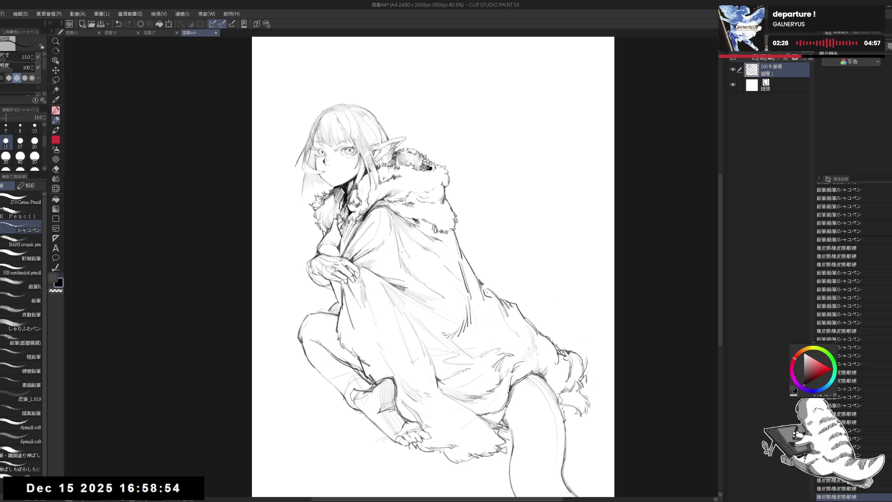
key(ctrl+z)
- Erase a small area on the cloak, add a mark lower on the figure, then rezoom onto the head
scroll(838, 325, down, 5)
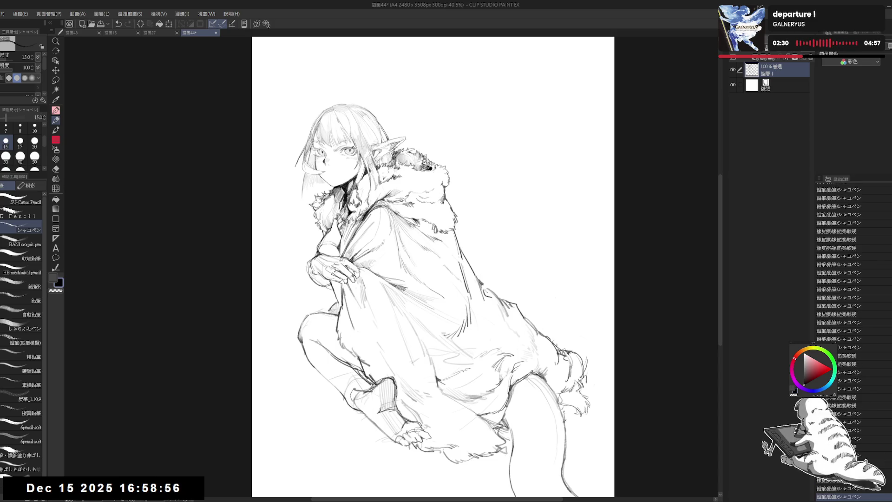
scroll(839, 325, down, 1)
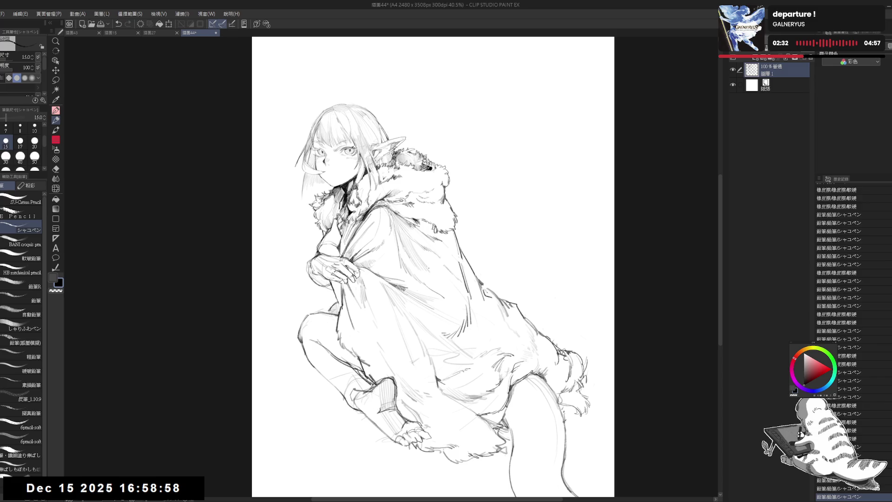
key(e)
drag(416, 248, 433, 262)
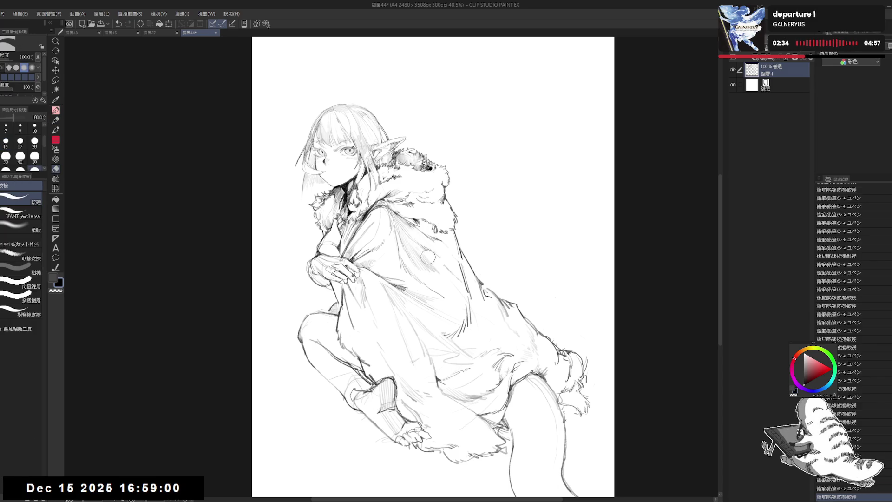
key(p)
click(460, 365)
key(ctrl+minus)
key(ctrl+minus)
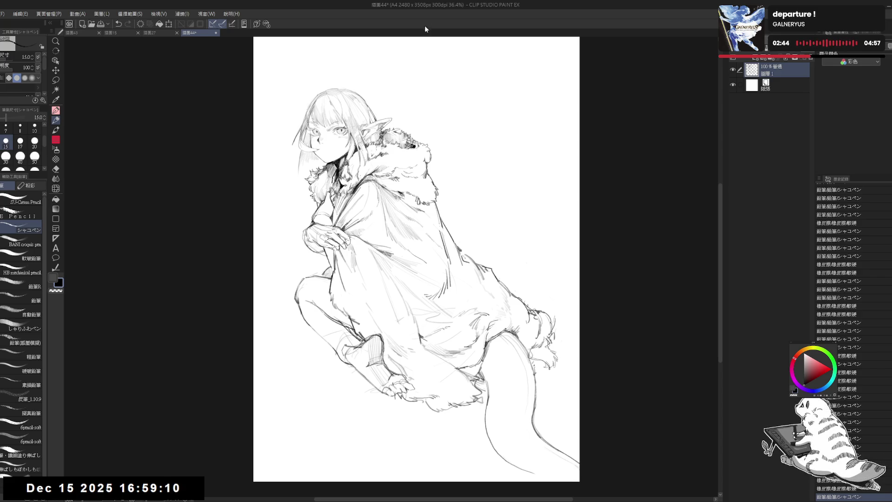
scroll(291, 99, up, 4)
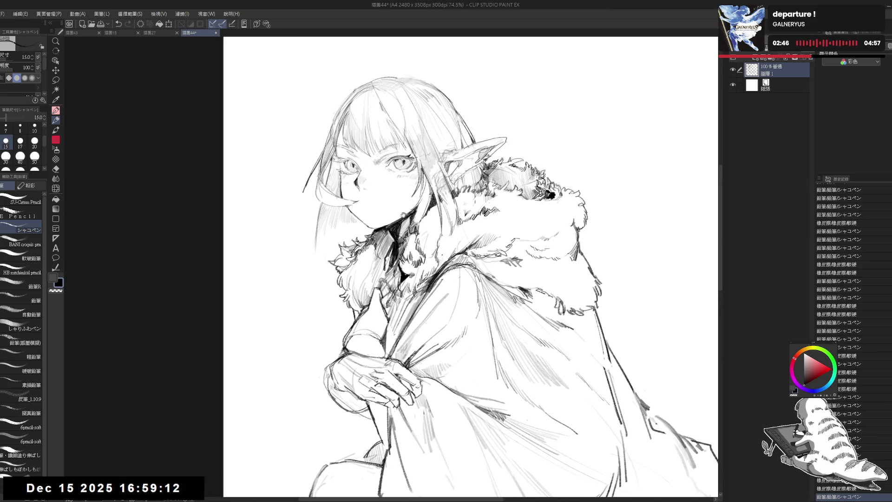
- Shrink the eraser to size 50 and erase small bits around the left eye
key(e)
key(bracketleft)
key(bracketleft)
key(bracketleft)
drag(347, 182, 346, 178)
key(p)
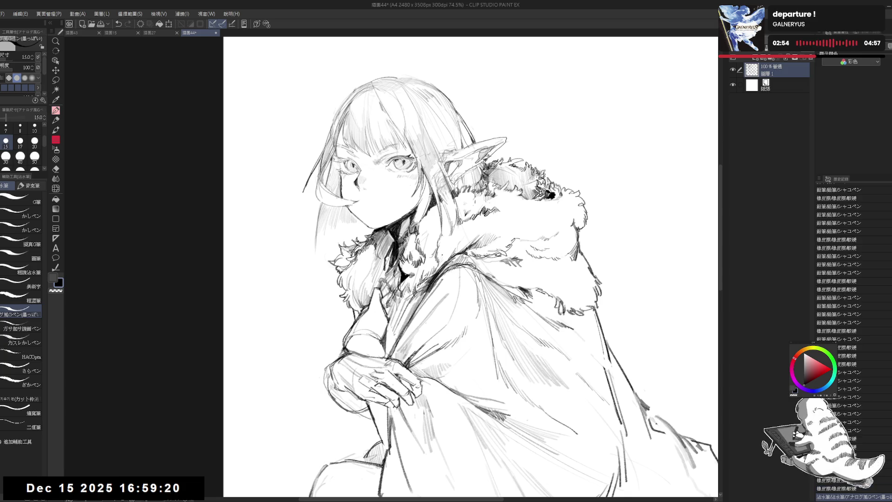
key(e)
drag(343, 185, 346, 199)
key(p)
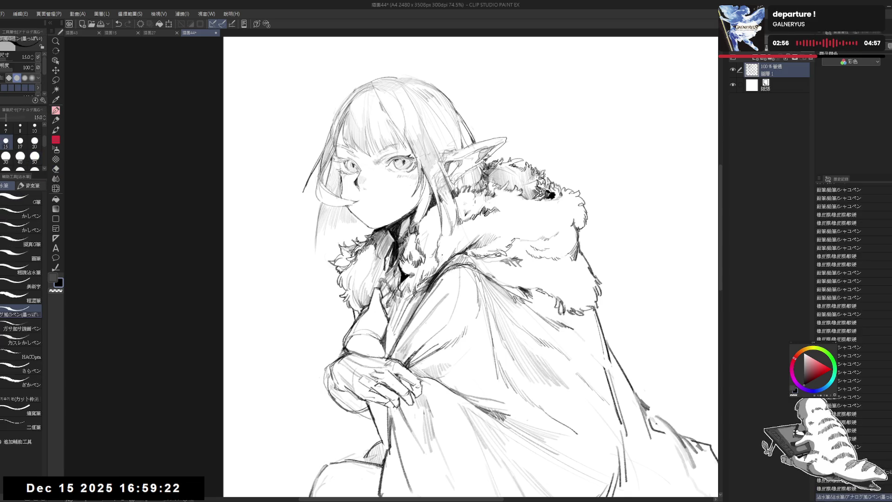
- Shift and tilt the view to frame the head, chin and neck
drag(343, 188, 369, 209)
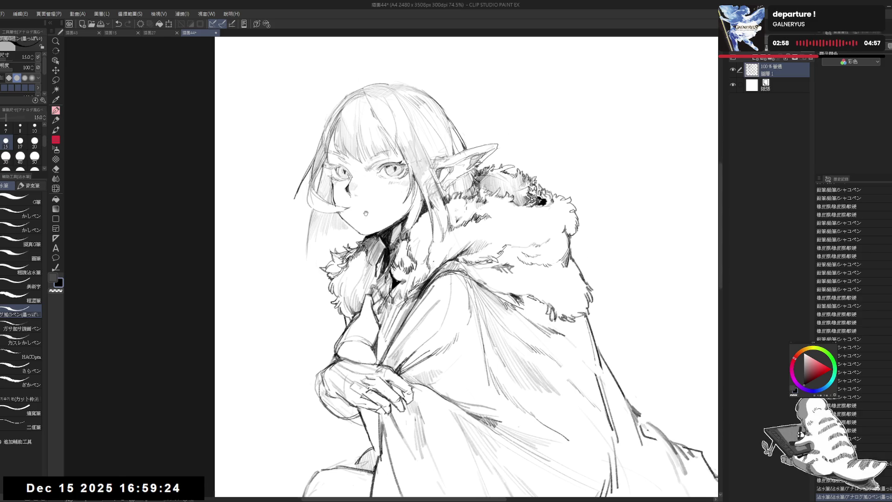
mouse_move(326, 159)
mouse_down()
mouse_move(304, 187)
mouse_move(339, 213)
mouse_move(346, 197)
mouse_move(350, 232)
mouse_up()
key(e)
key(p)
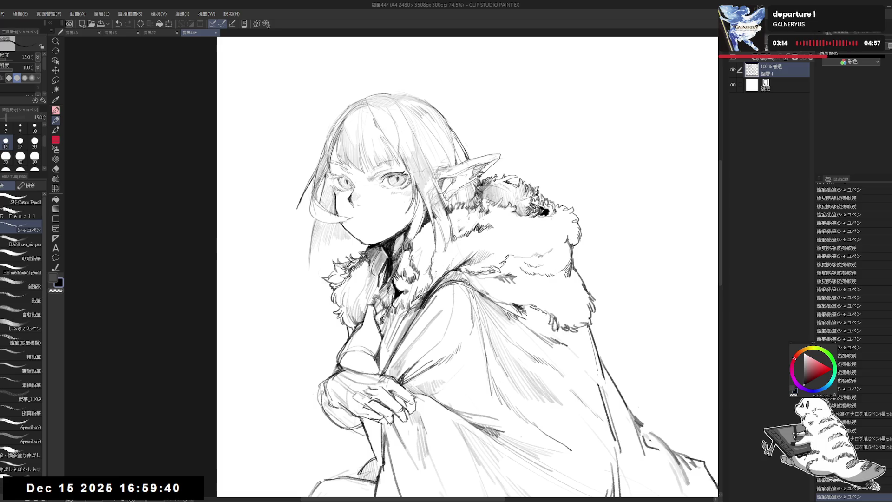
drag(464, 279, 459, 273)
key(e)
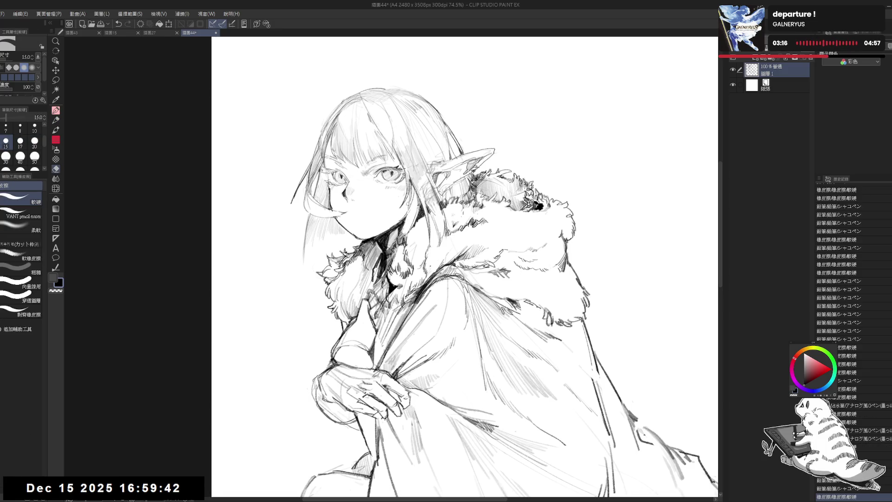
key(p)
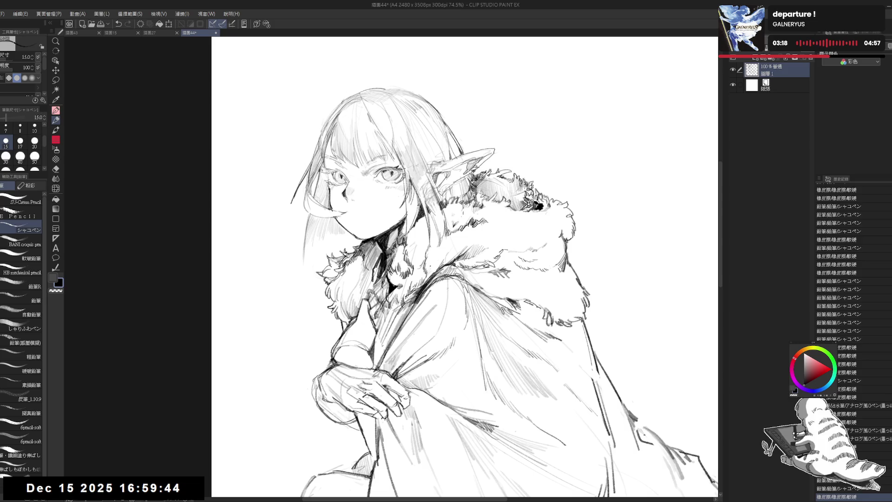
- Add short pencil strokes near the chin and neck, switching to the eraser for cleanup
drag(407, 173, 407, 200)
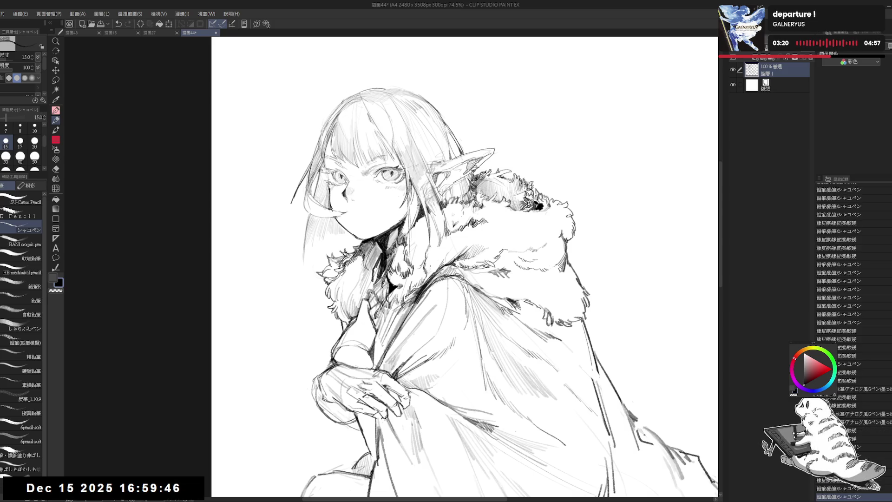
key(e)
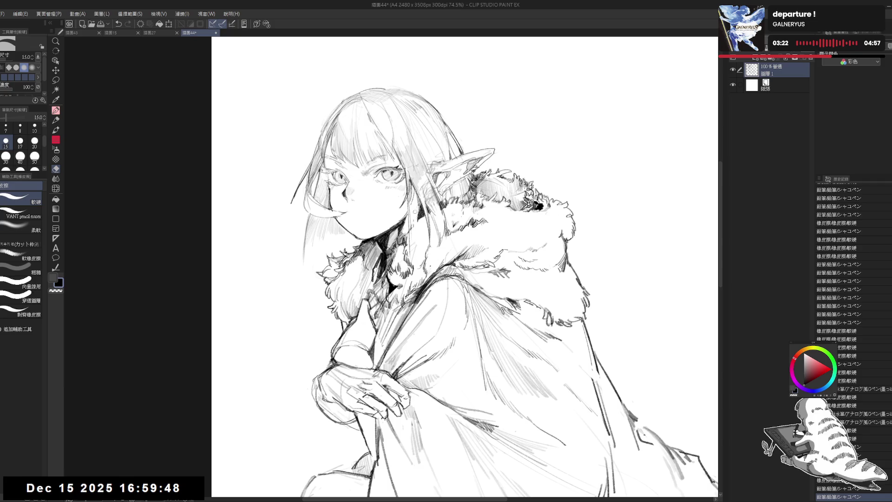
key(p)
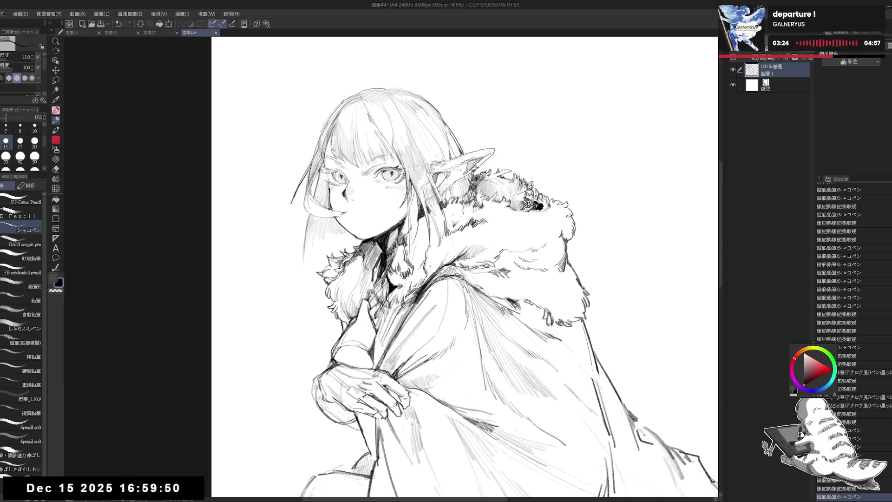
key(e)
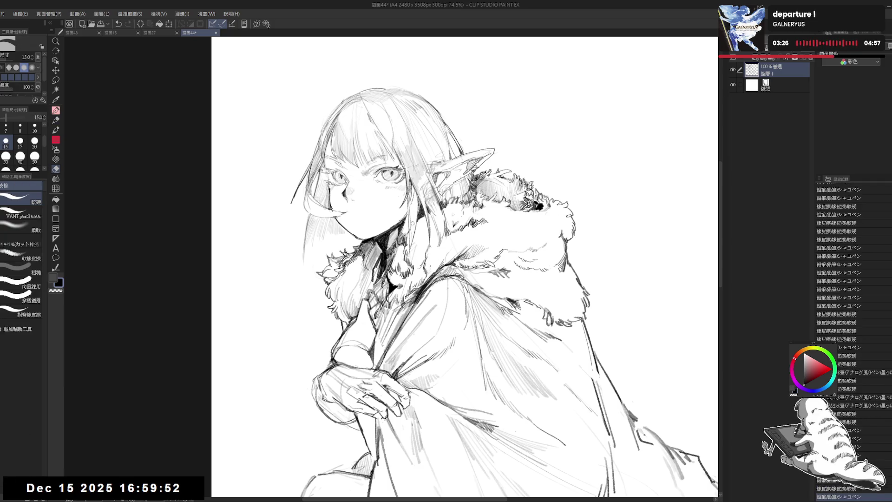
key(p)
key(e)
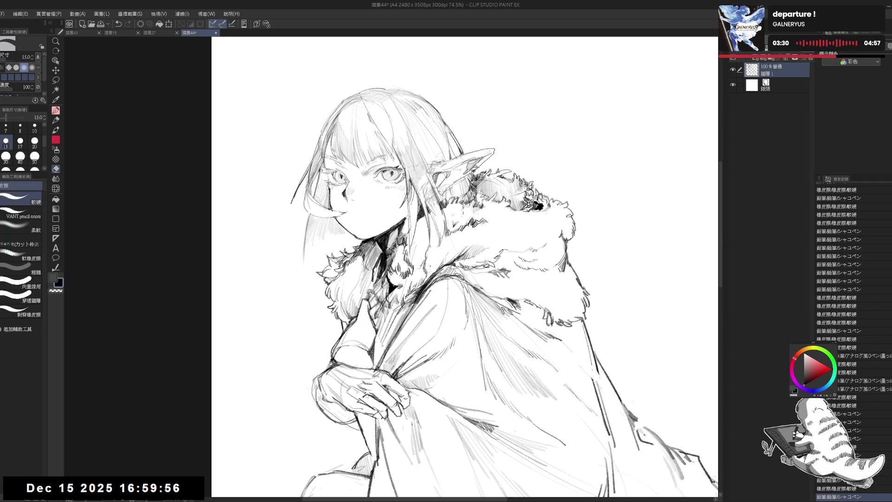
key(p)
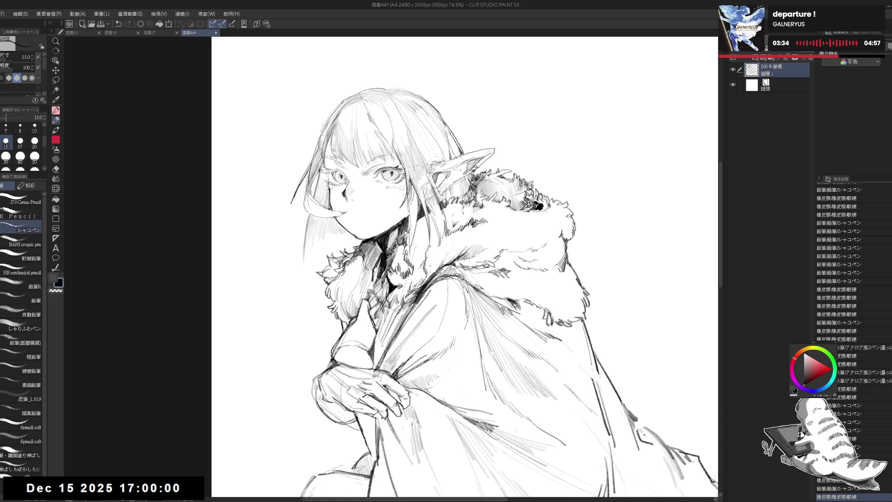
mouse_move(388, 230)
mouse_down()
mouse_move(400, 242)
mouse_move(388, 251)
mouse_up()
- Check the drawing mirrored, undo a stray stroke and reset the canvas view upright
key(h)
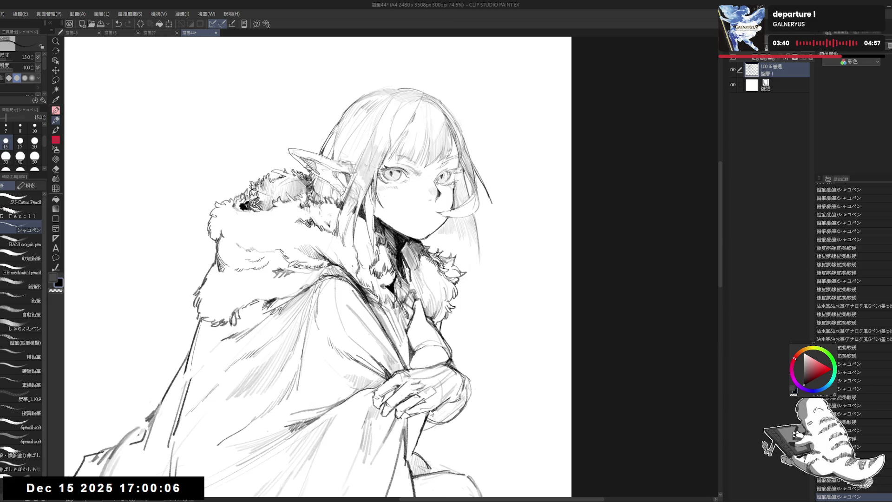
key(h)
drag(390, 228, 400, 236)
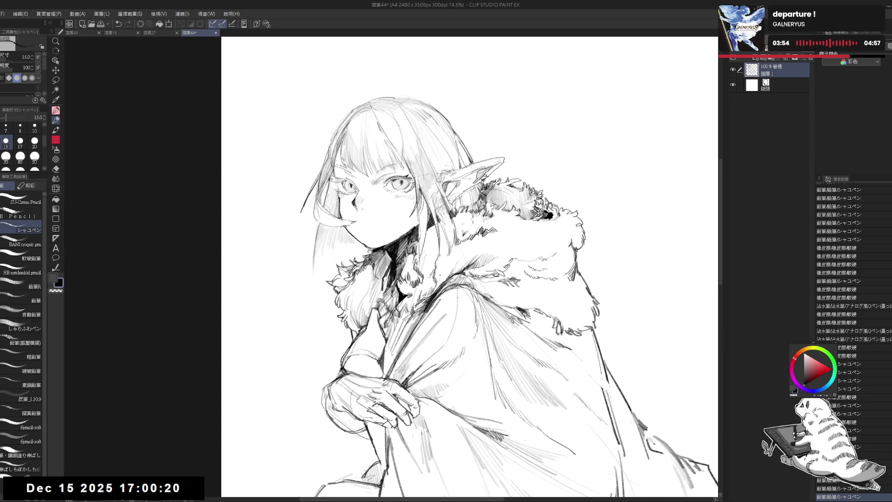
drag(465, 278, 469, 284)
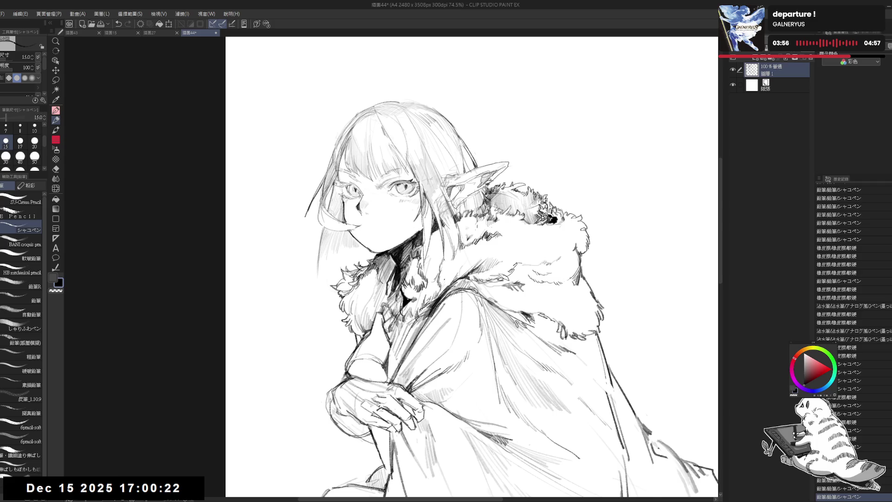
key(ctrl+z)
key(h)
key(h)
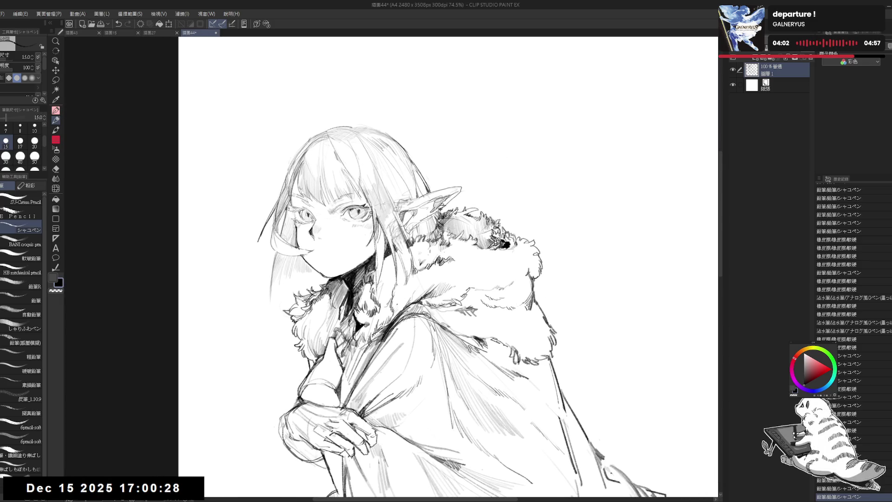
drag(464, 209, 409, 153)
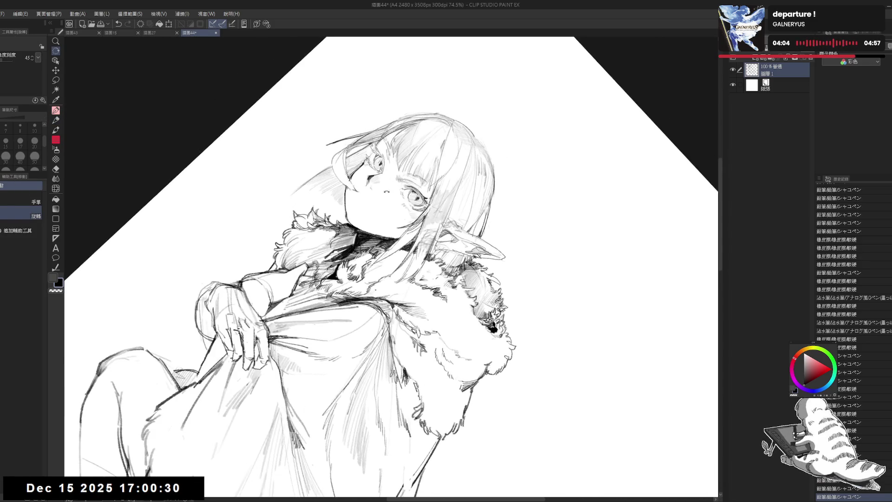
key(ctrl+0)
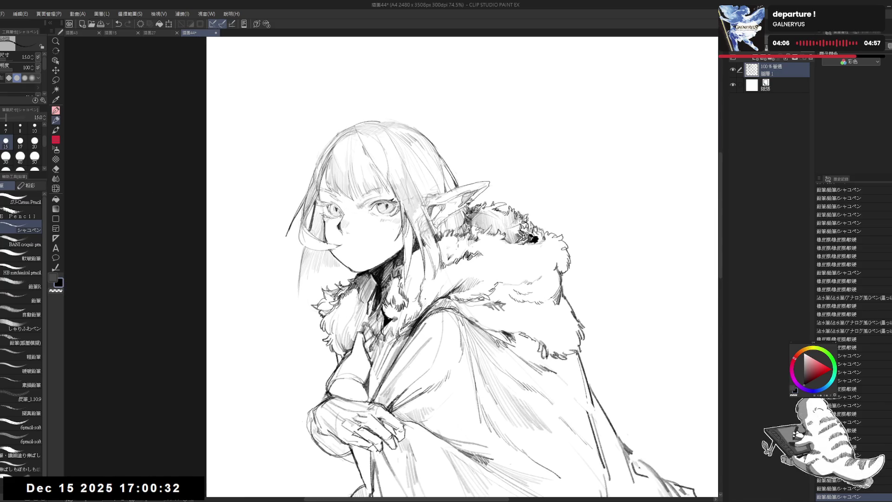
- Reduce the pencil size to 8 and try, then undo, a short stroke by the cheek hair
key(bracketleft)
key(bracketleft)
key(ctrl+z)
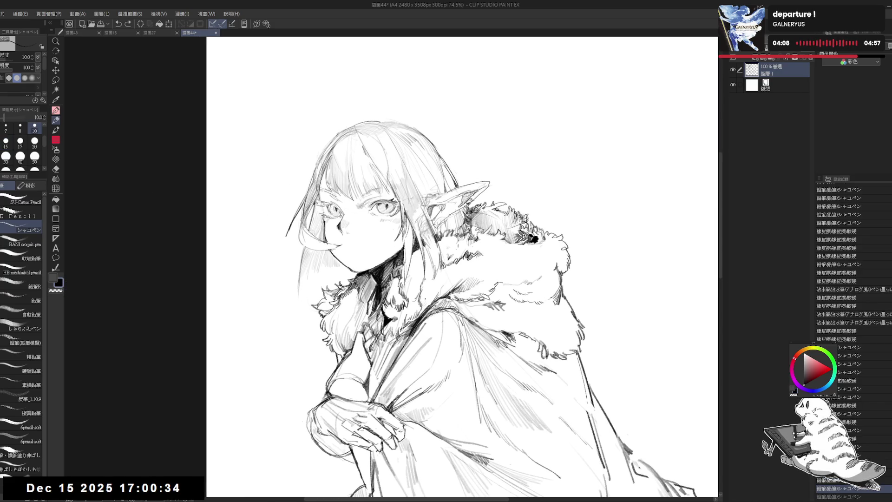
key(bracketleft)
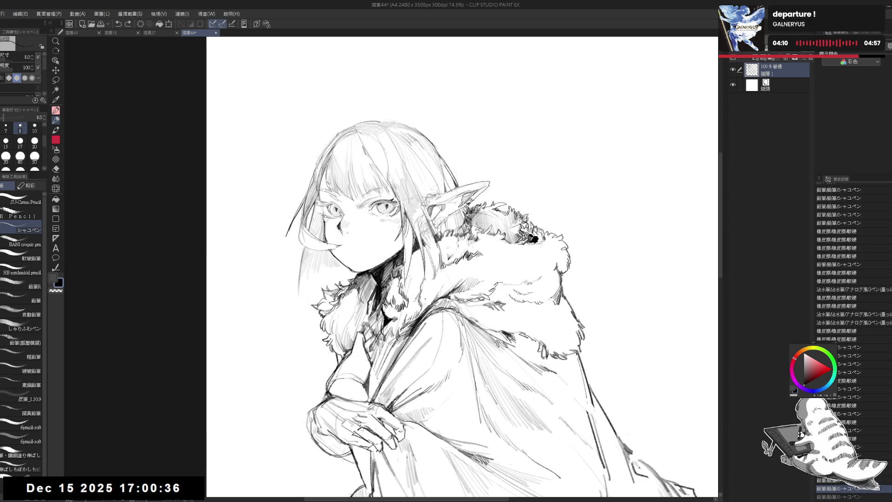
key(h)
key(h)
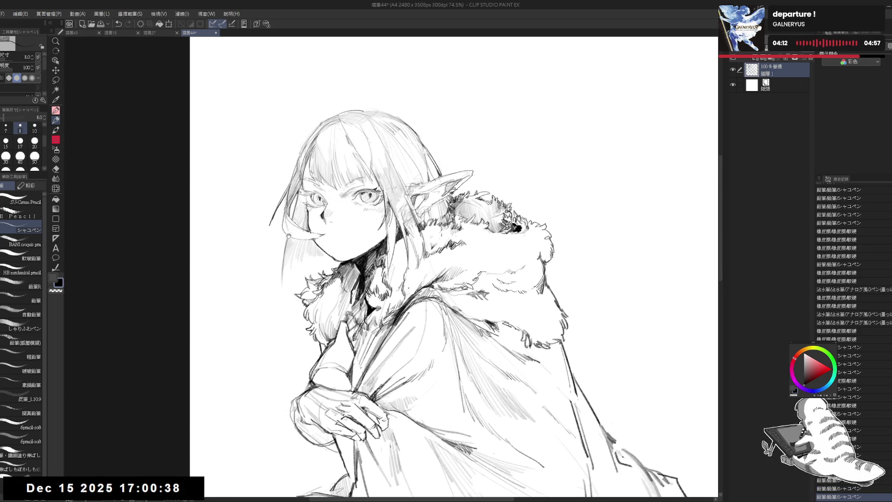
drag(286, 236, 282, 283)
key(ctrl+z)
- Tilt the view, add fine strokes to the hair at the top of the head, then reset rotation
key(r)
mouse_move(326, 189)
mouse_down()
mouse_move(367, 188)
mouse_move(356, 185)
mouse_up()
key(p)
drag(377, 120, 377, 138)
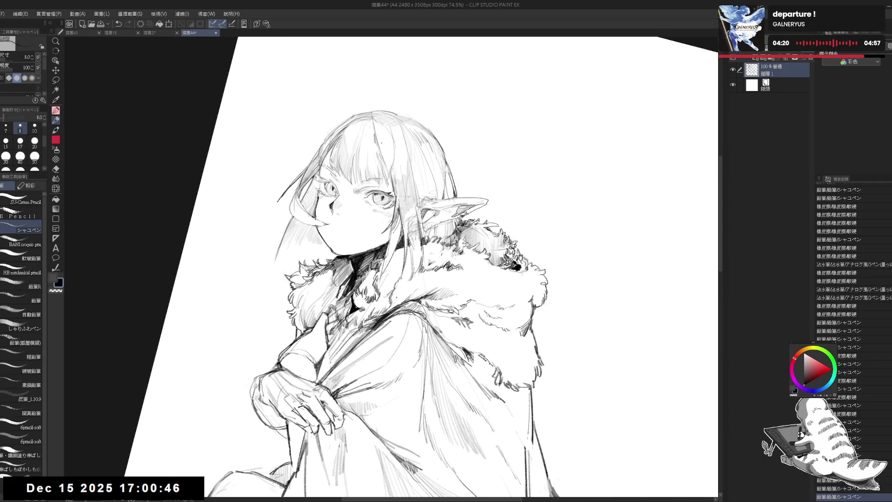
key(ctrl+@)
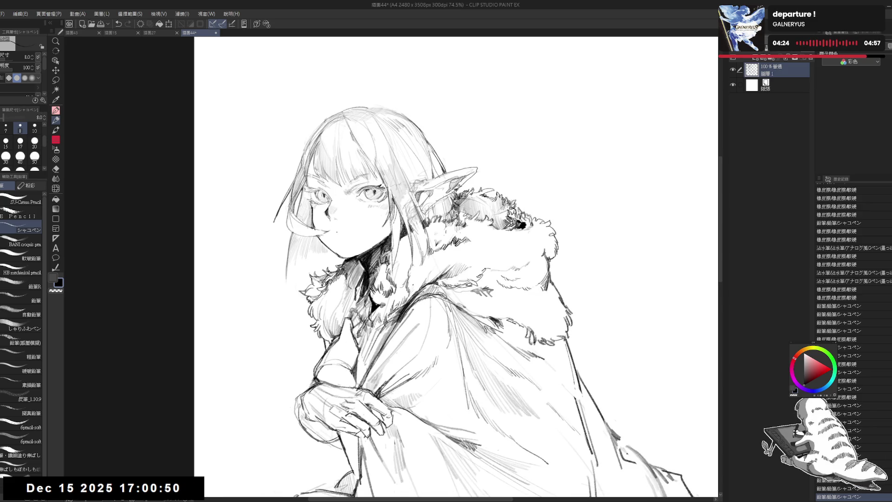
drag(517, 223, 523, 227)
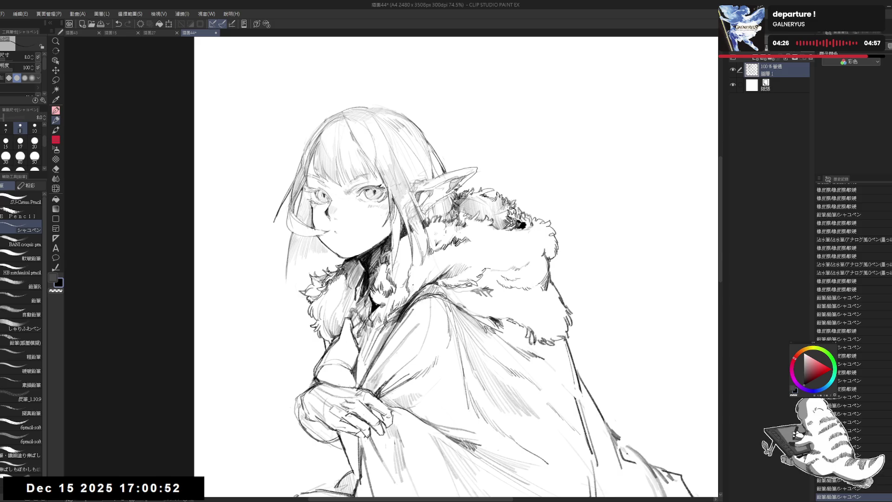
click(352, 229)
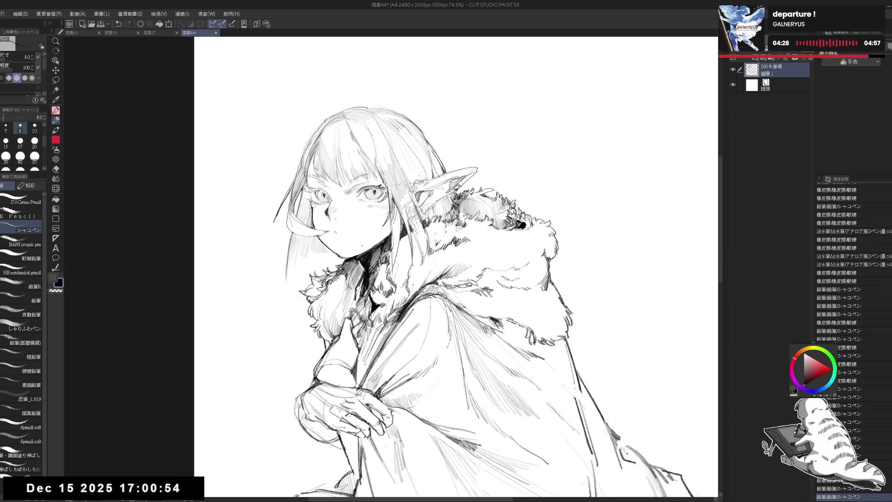
drag(344, 238, 350, 243)
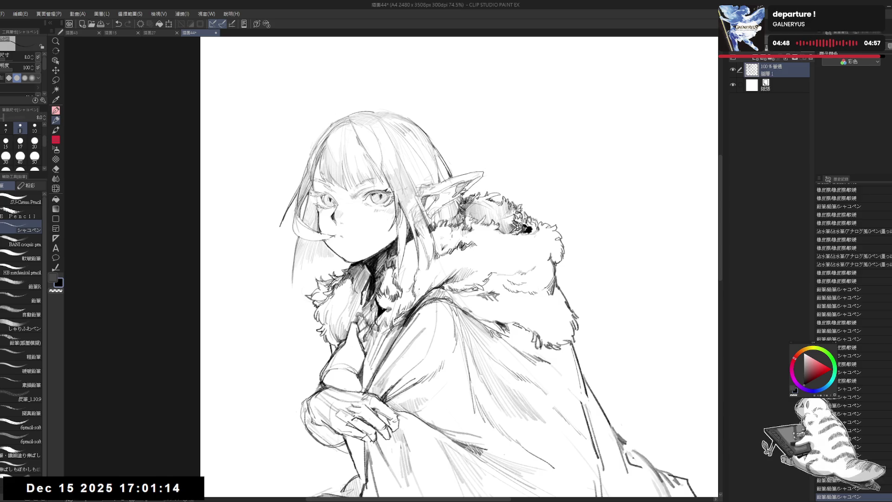
- Erase the old marks around the mouth with the eraser enlarged to size 20
key(e)
click(339, 235)
key(bracketright)
drag(336, 233, 332, 234)
- Draw a new small, slightly open mouth with the size-8 pencil and tidy the chin marks
click(330, 238)
key(p)
drag(339, 238, 343, 240)
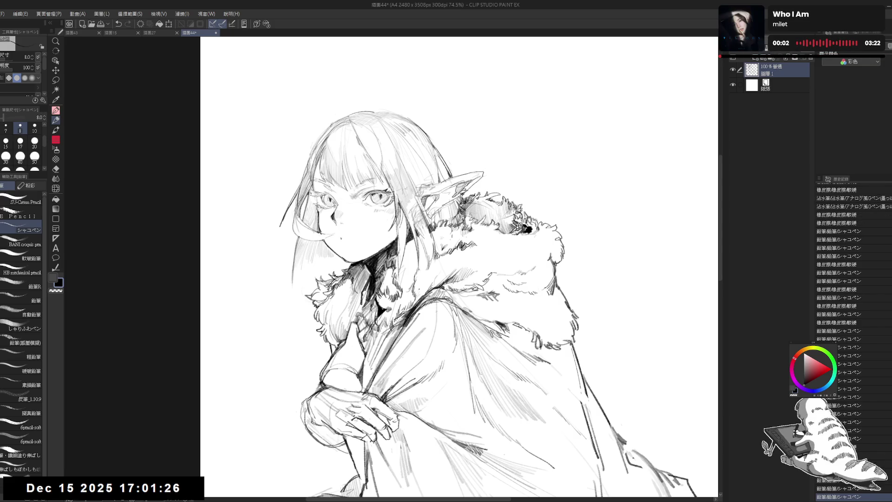
drag(341, 239, 343, 239)
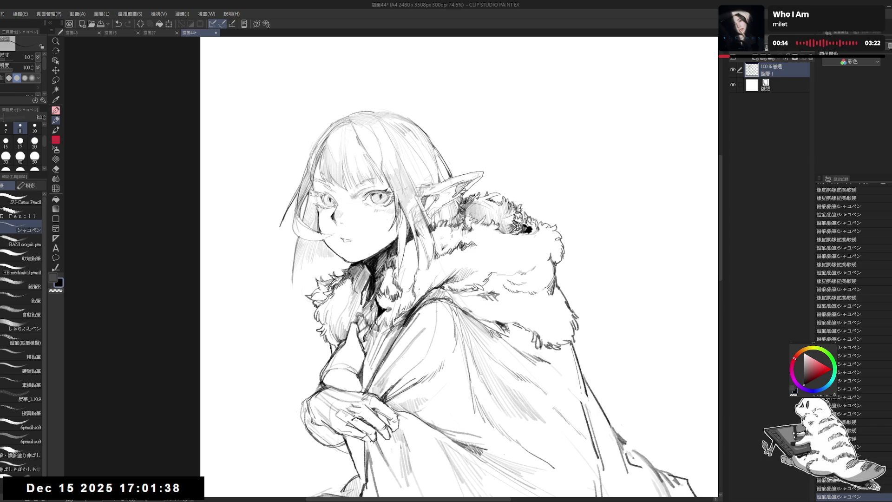
click(350, 247)
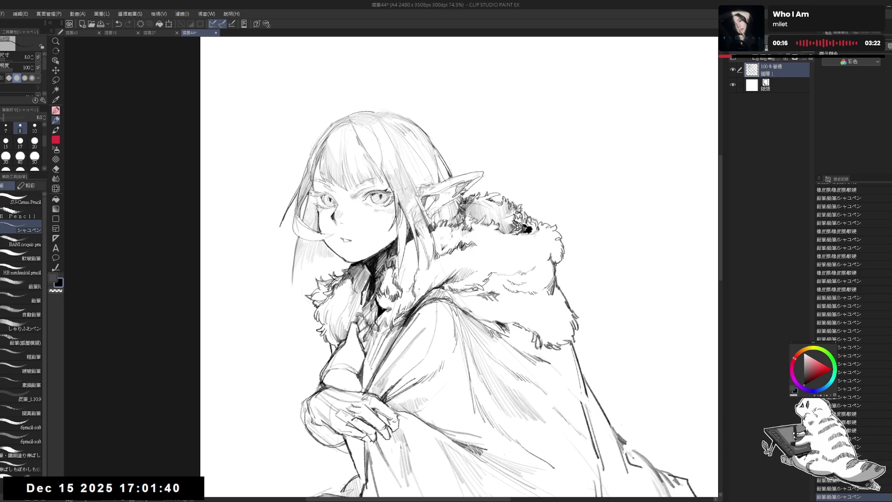
key(e)
drag(344, 242, 343, 239)
key(p)
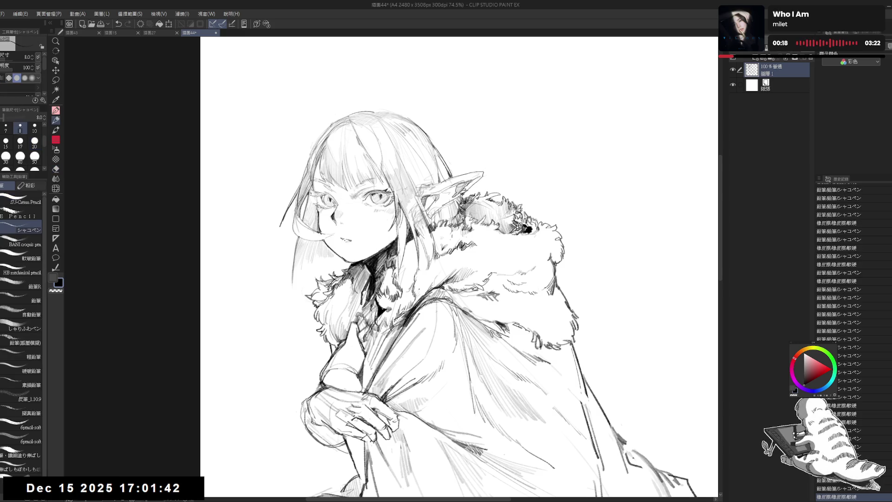
click(353, 298)
- Check the face in a mirrored view, then lasso-select the mouth and move it into place
key(h)
key(h)
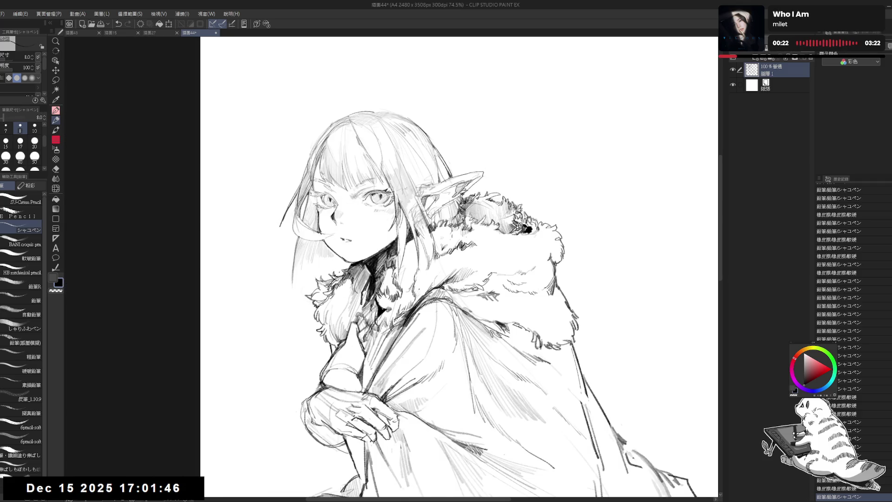
key(m)
mouse_move(351, 243)
mouse_down()
mouse_move(343, 235)
mouse_move(356, 234)
mouse_move(347, 243)
mouse_up()
key(ctrl+d)
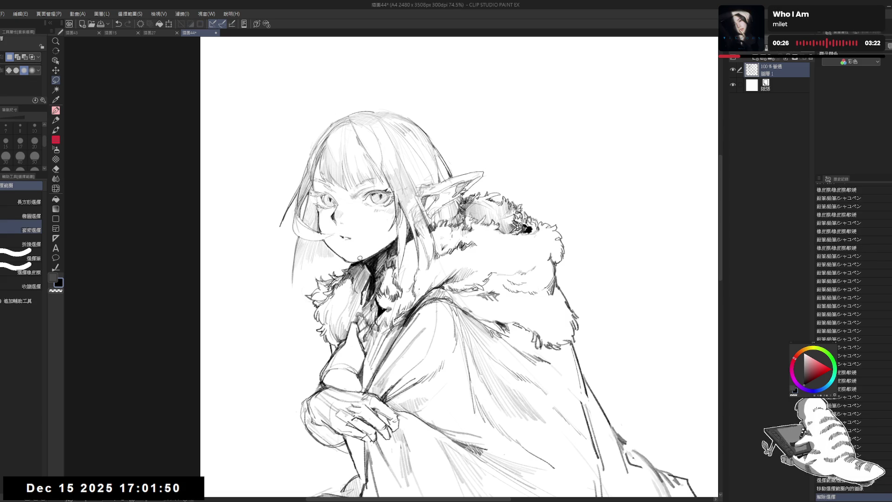
- Partly erase and redraw the mouth lines, removing stray marks
key(e)
click(345, 240)
key(p)
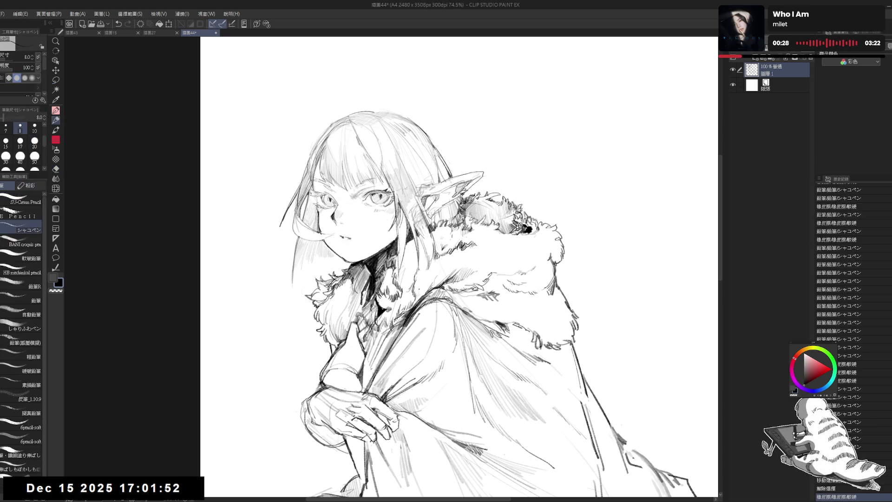
click(343, 238)
key(e)
click(343, 239)
key(p)
- Clean up leftover mouth strokes and add a small mark near the chin
key(e)
click(342, 239)
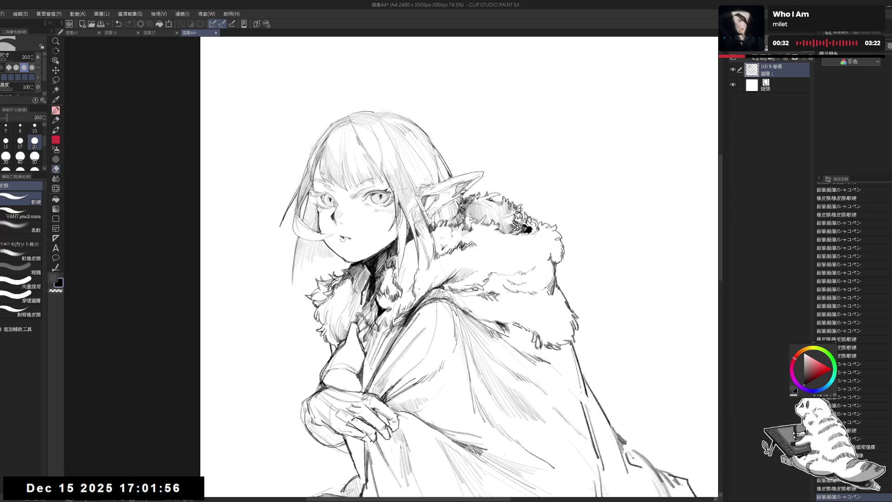
key(p)
click(353, 248)
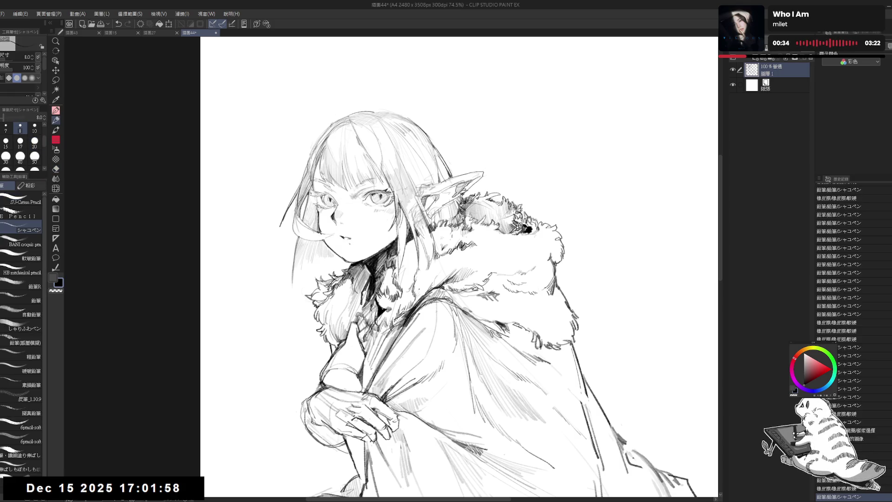
key(e)
drag(344, 239, 348, 240)
key(p)
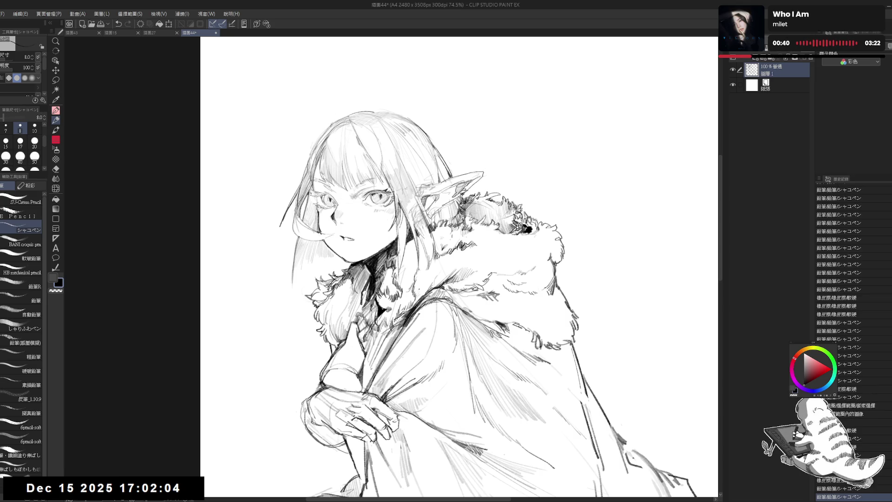
- Mirror, reposition and rotate the canvas to check the face, then reset the rotation and zoom in
key(h)
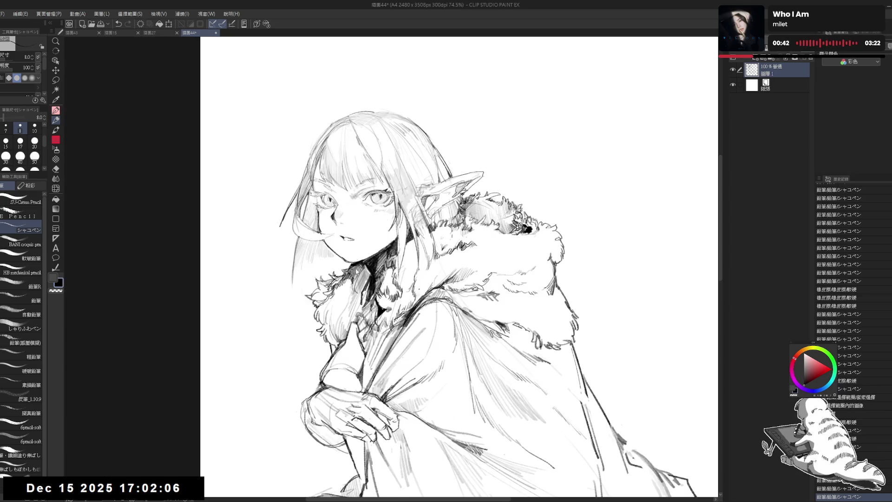
key(h)
drag(367, 353, 335, 372)
key(asciicircum)
key(asciicircum)
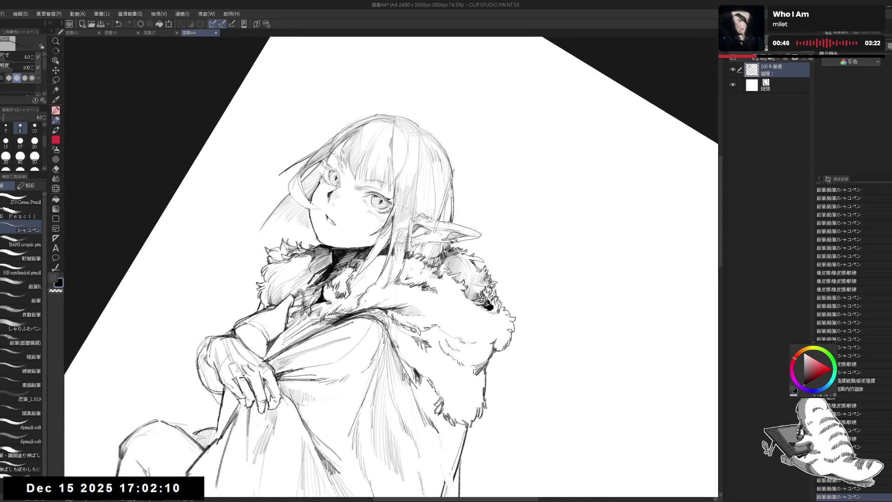
key(ctrl+at)
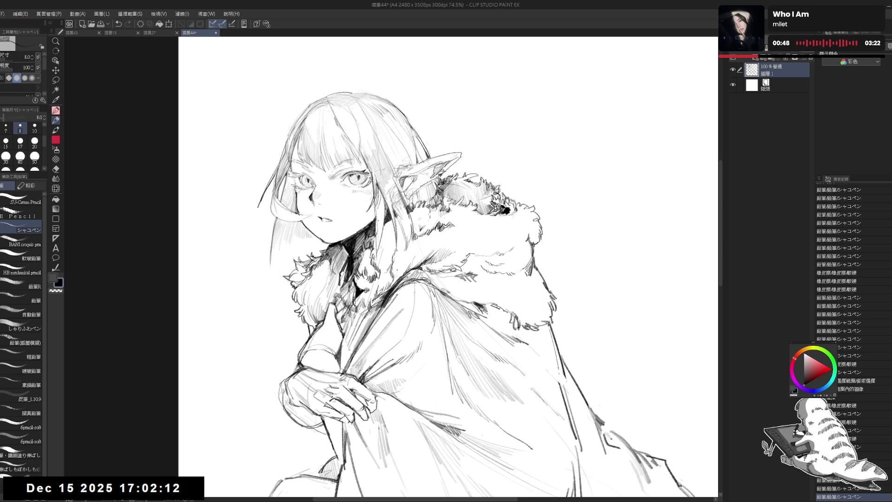
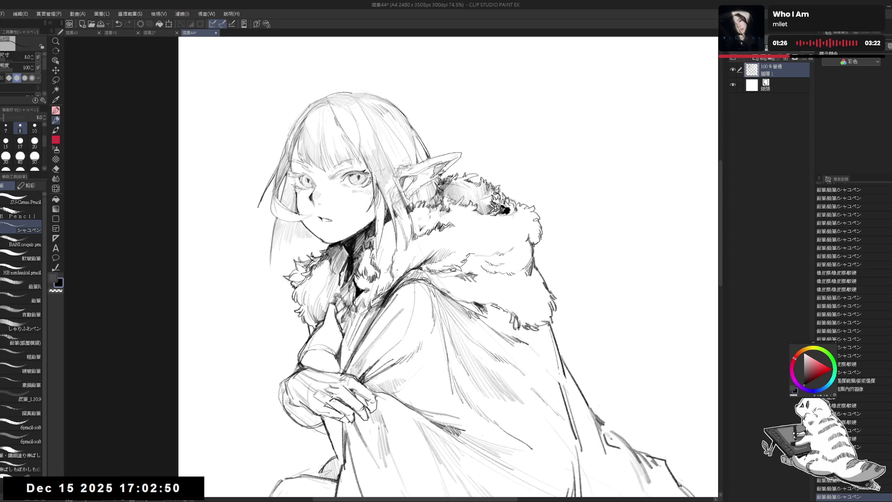
- Add a short pencil stroke near the elf girl's ear and reset the canvas rotation
mouse_move(418, 233)
mouse_down()
mouse_move(384, 259)
mouse_move(446, 288)
mouse_up()
key(e)
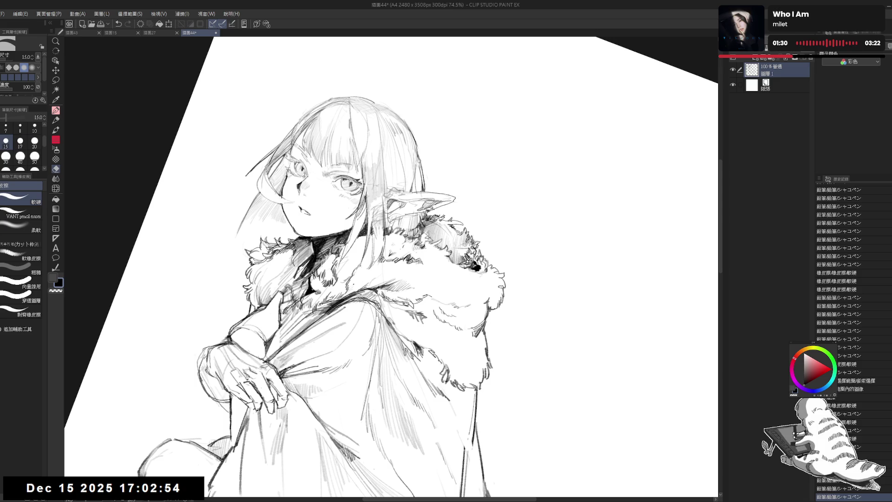
key(p)
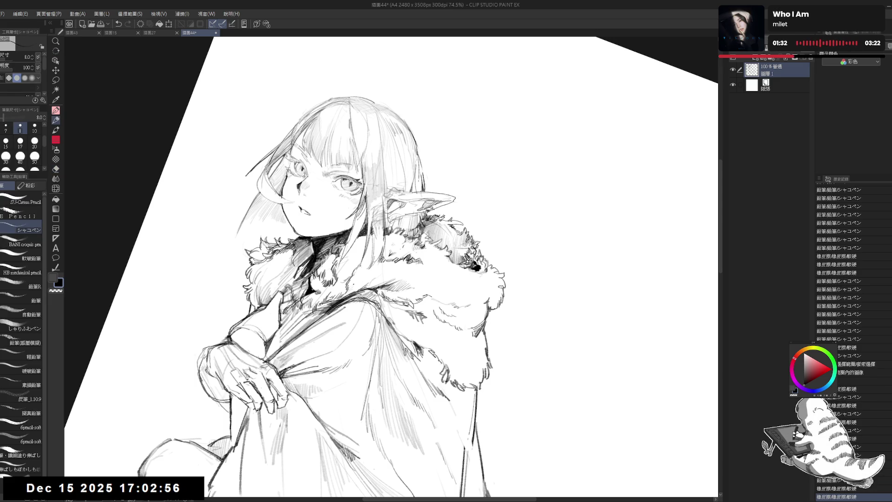
drag(420, 154, 417, 211)
key(ctrl+shift+r)
- Erase small stray spots on the sketch below the ear
drag(385, 243, 411, 142)
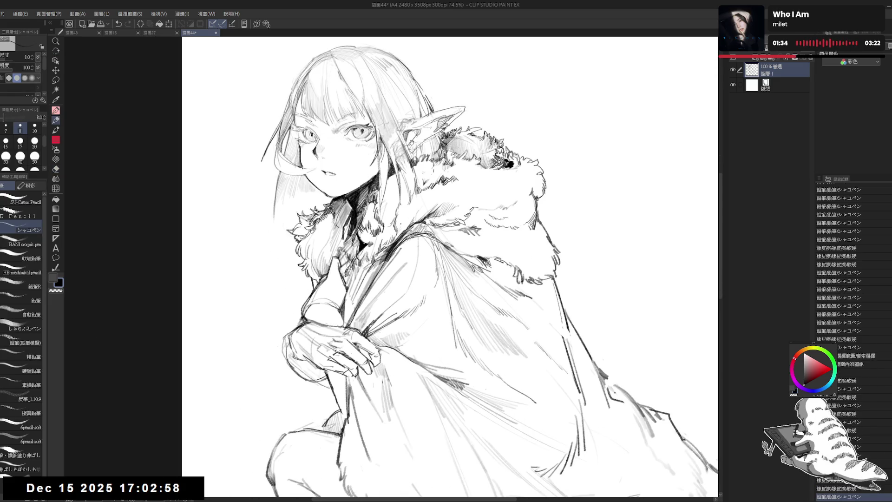
scroll(409, 146, down, 2)
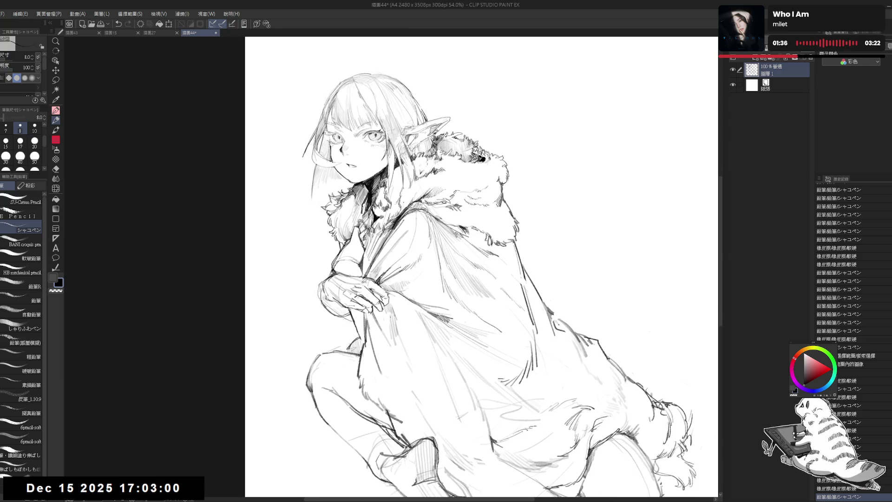
drag(453, 37, 455, 43)
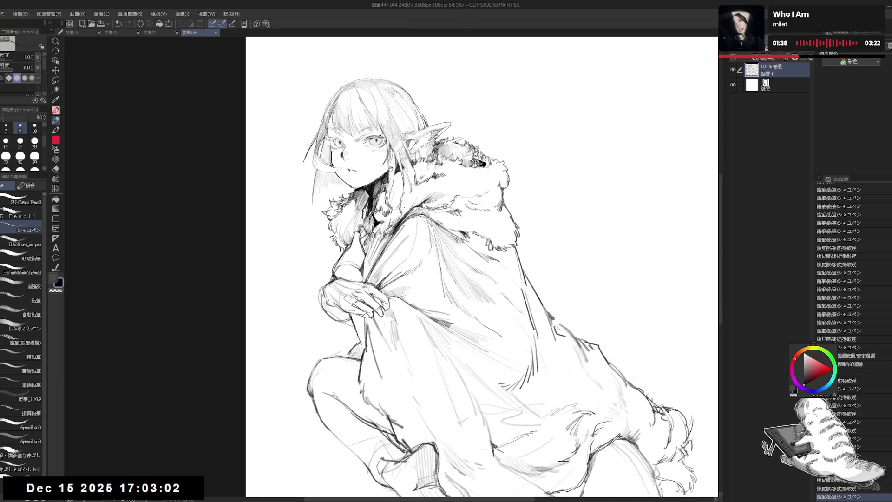
drag(390, 160, 392, 162)
key(ctrl+z)
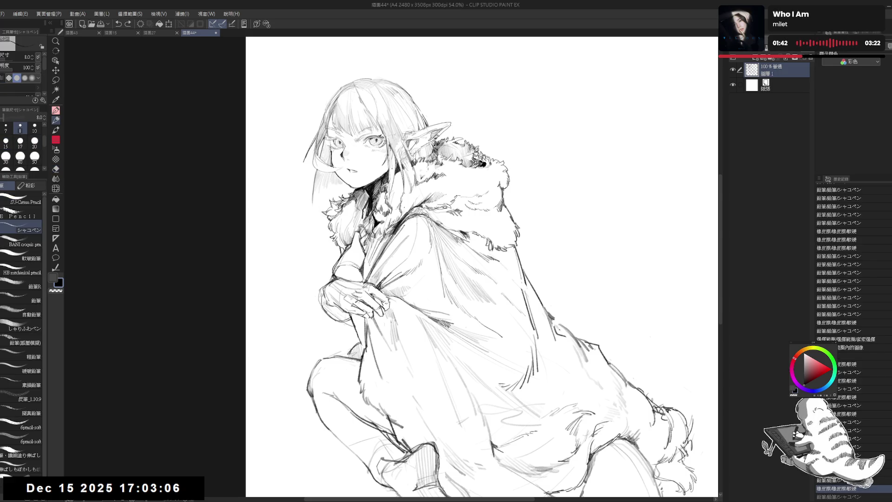
key(e)
drag(392, 165, 392, 174)
key(p)
- Raise the pencil size to 10 and try a stroke on the left hair, then undo it
key(bracketright)
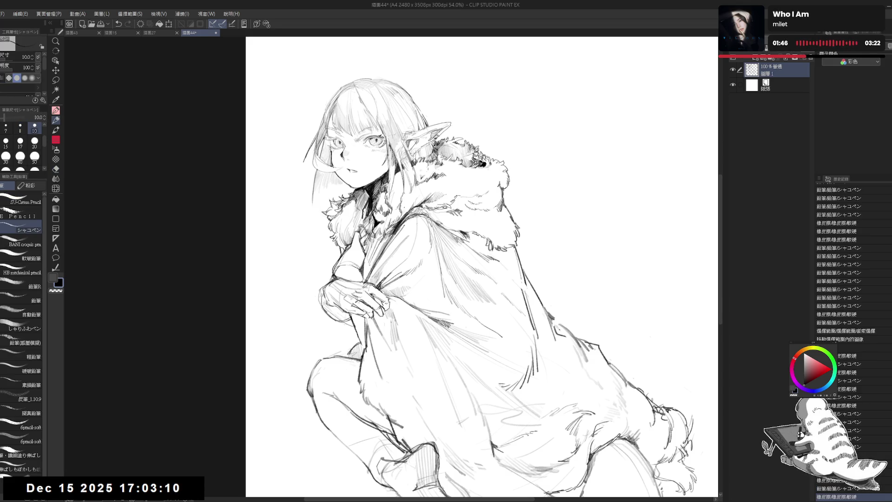
key(e)
key(p)
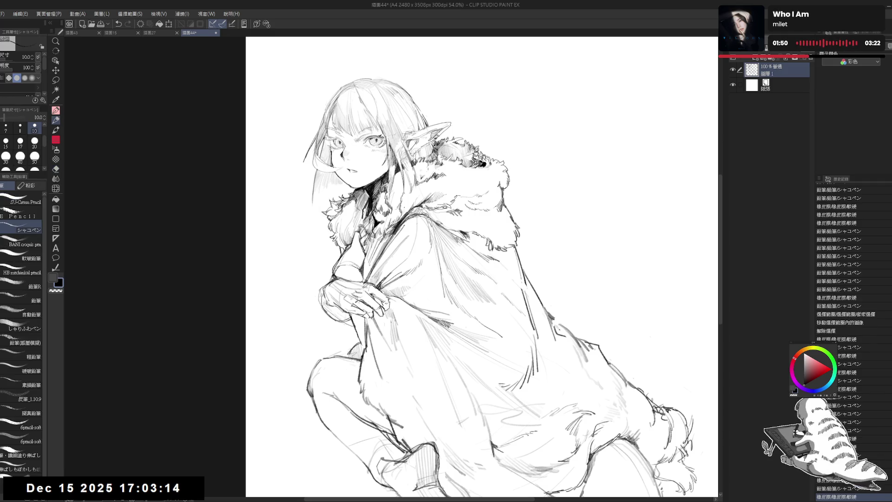
drag(402, 95, 408, 139)
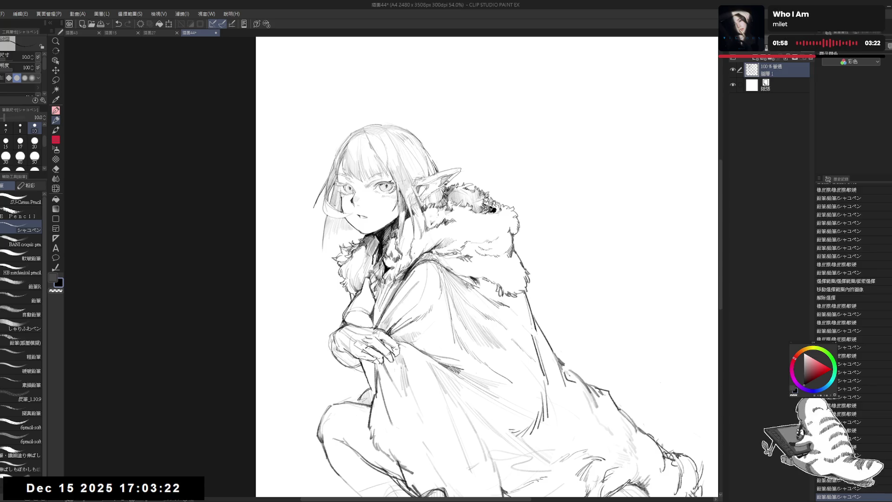
drag(339, 195, 331, 247)
key(ctrl+z)
key(ctrl+z)
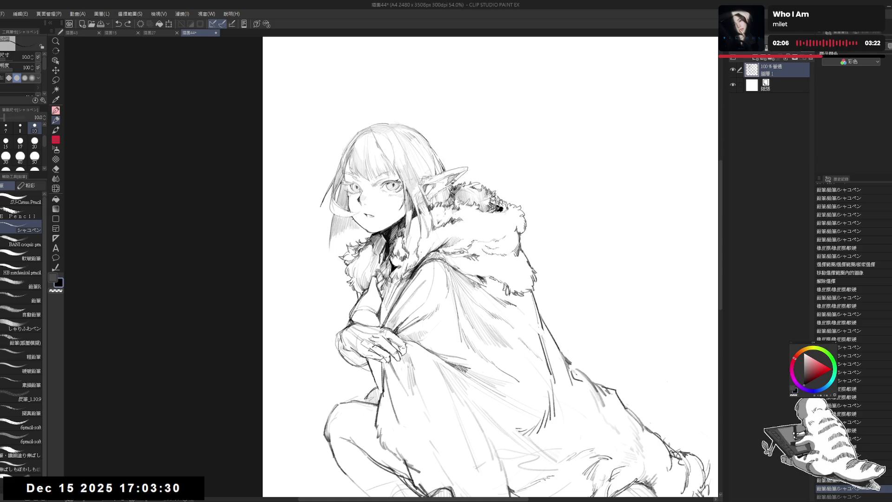
- Rotate the view and draw a short dark line in the hair
key(asciicircum)
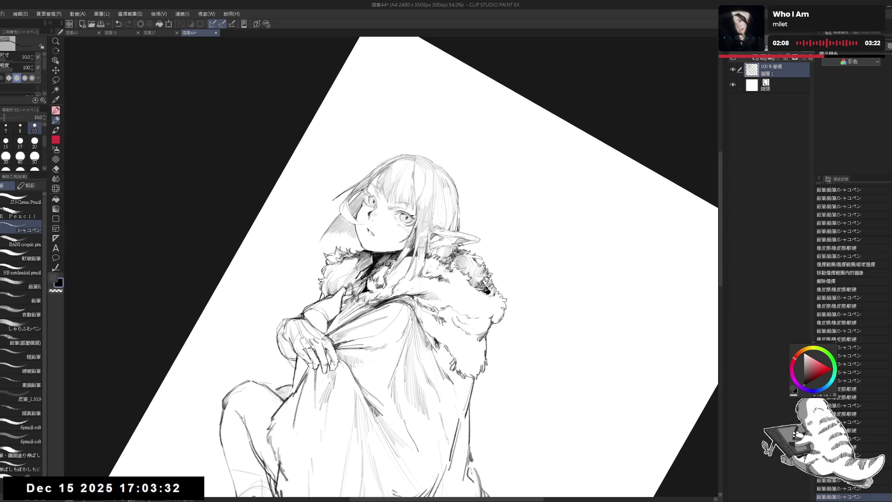
key(ctrl+z)
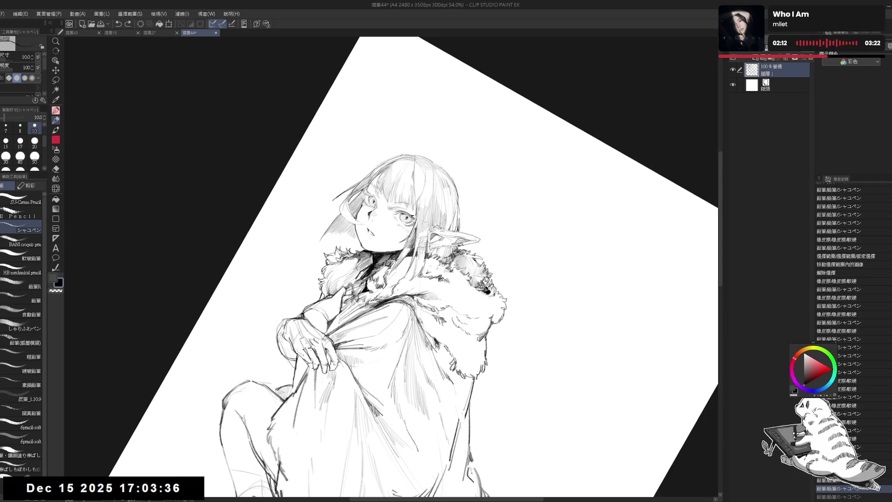
key(ctrl+y)
drag(447, 216, 451, 233)
- Mirror the view to check proportions, then tilt the canvas about 11 degrees clockwise
key(h)
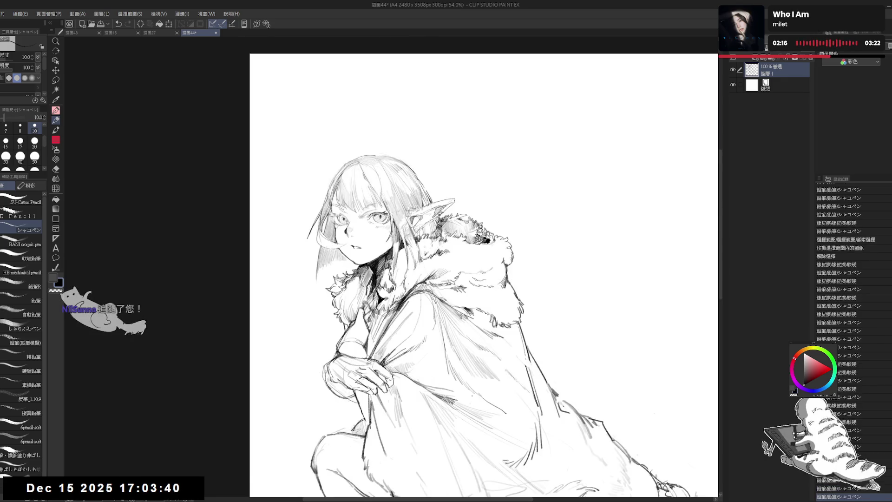
scroll(394, 178, up, 2)
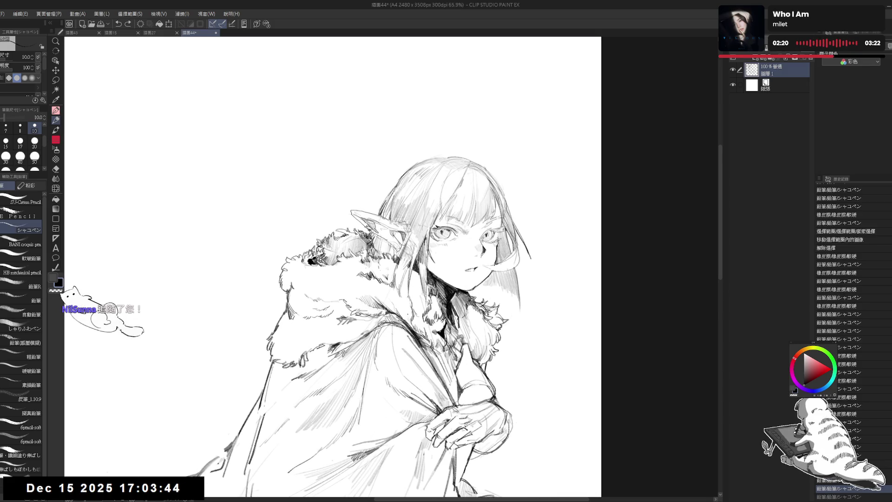
key(h)
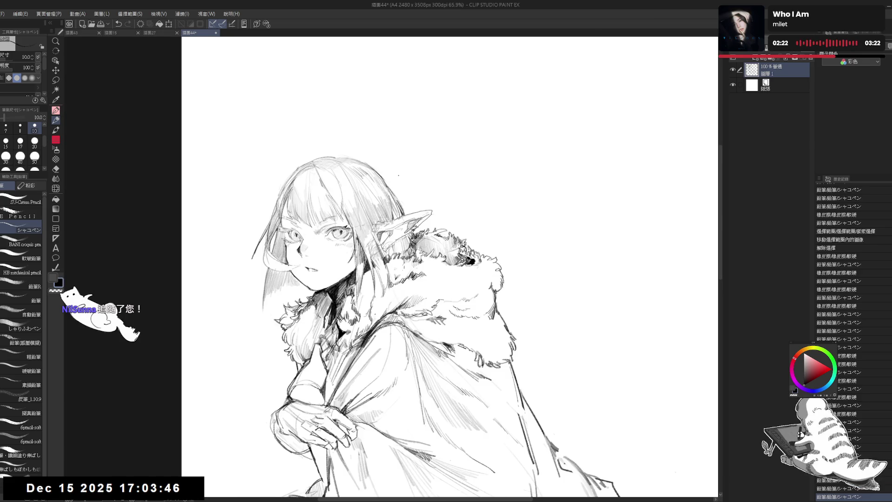
drag(374, 315, 373, 280)
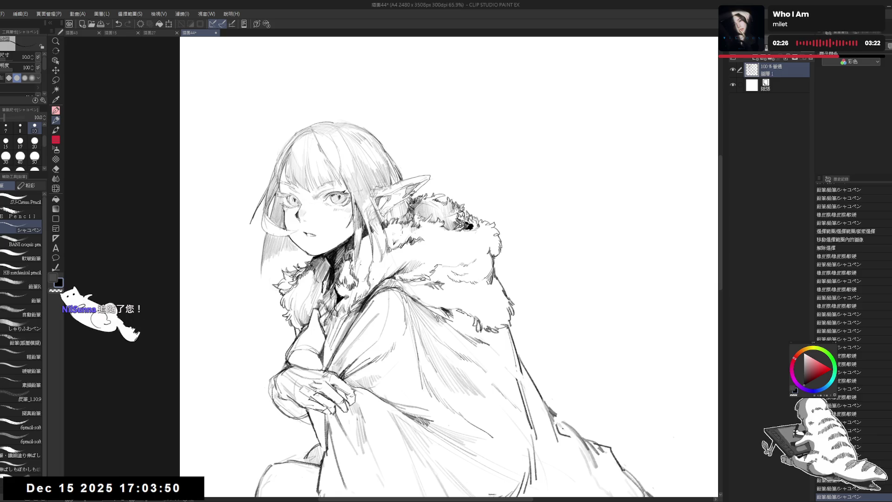
drag(372, 252, 379, 252)
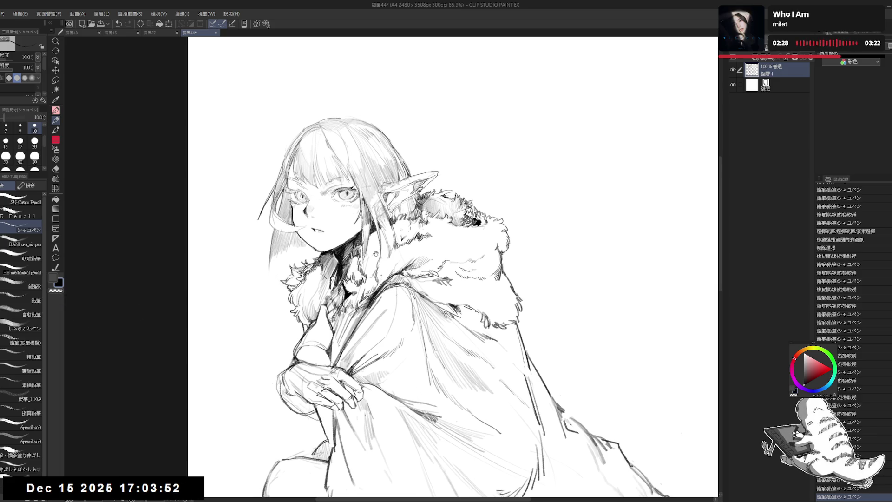
key(r)
drag(366, 388, 345, 369)
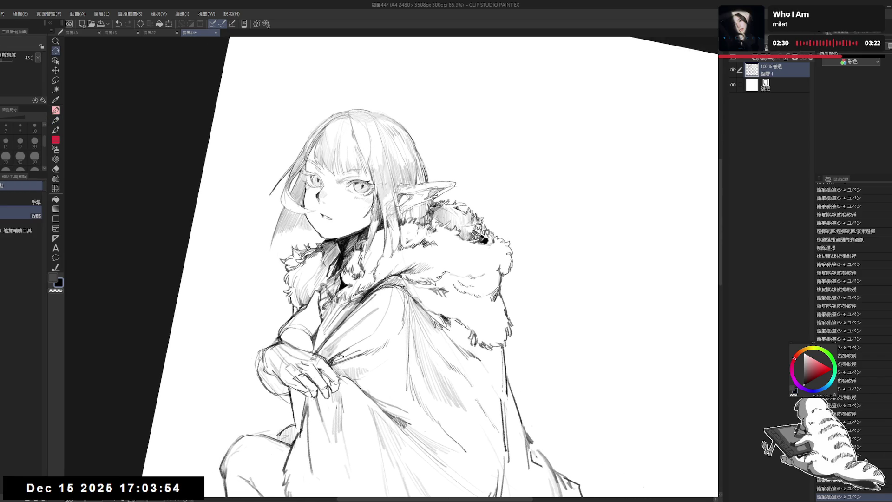
- Erase stray lines around the ear and fur collar with the hard eraser, then fit the page
key(e)
mouse_move(386, 210)
mouse_down()
mouse_move(396, 201)
mouse_move(388, 195)
mouse_up()
mouse_move(396, 232)
mouse_down()
mouse_move(390, 202)
mouse_move(393, 255)
mouse_up()
key(p)
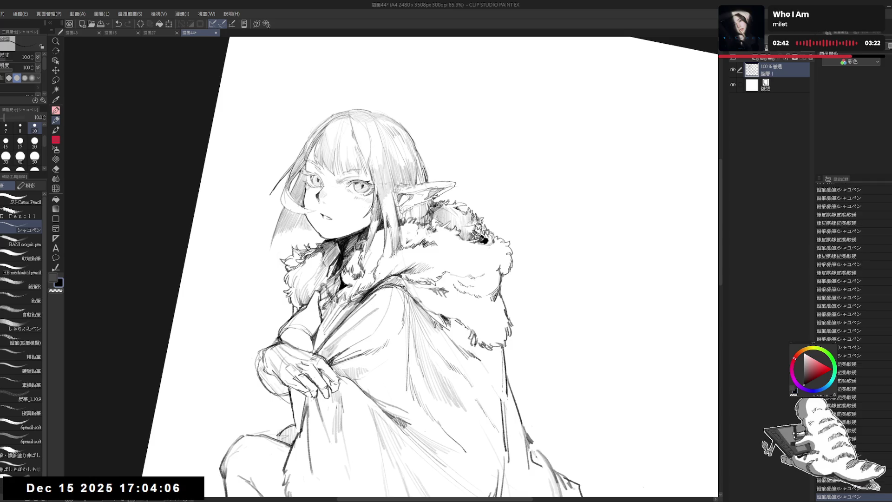
scroll(418, 265, down, 5)
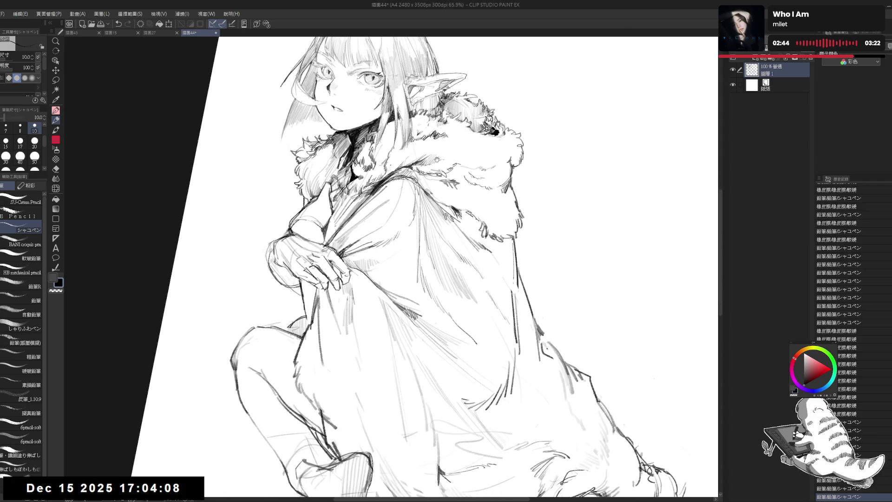
scroll(437, 159, down, 2)
key(ctrl+0)
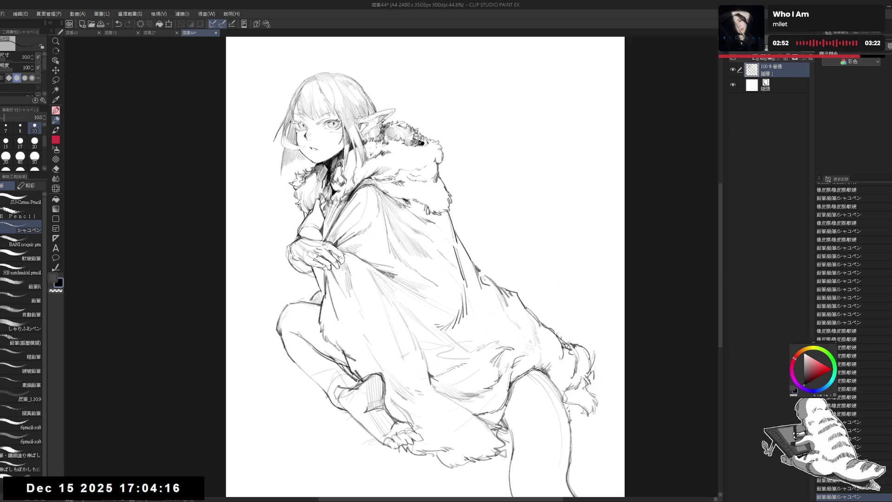
- Add a pencil line near the sleeve and hand, and erase a small mark there
drag(298, 263, 303, 274)
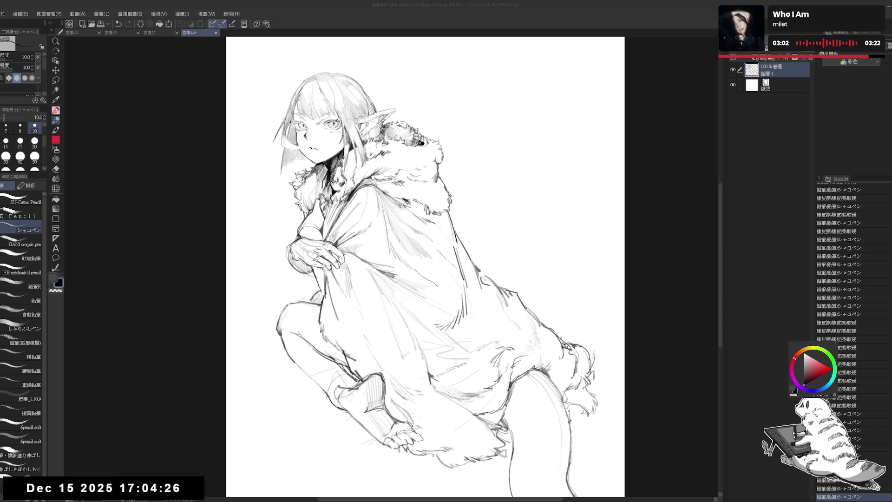
drag(418, 260, 465, 232)
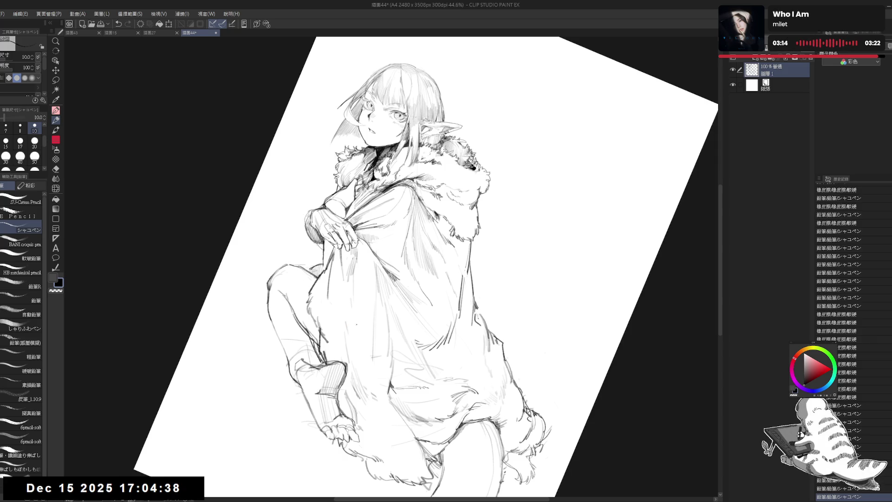
key(Home)
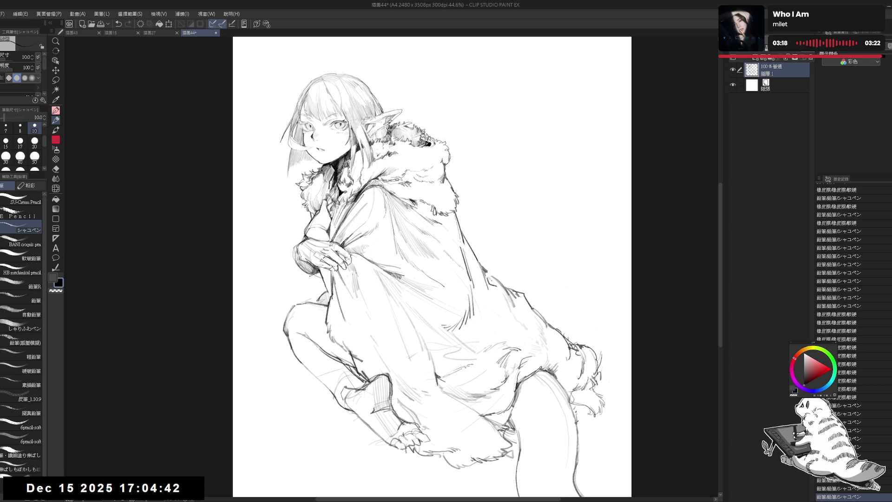
key(e)
click(311, 277)
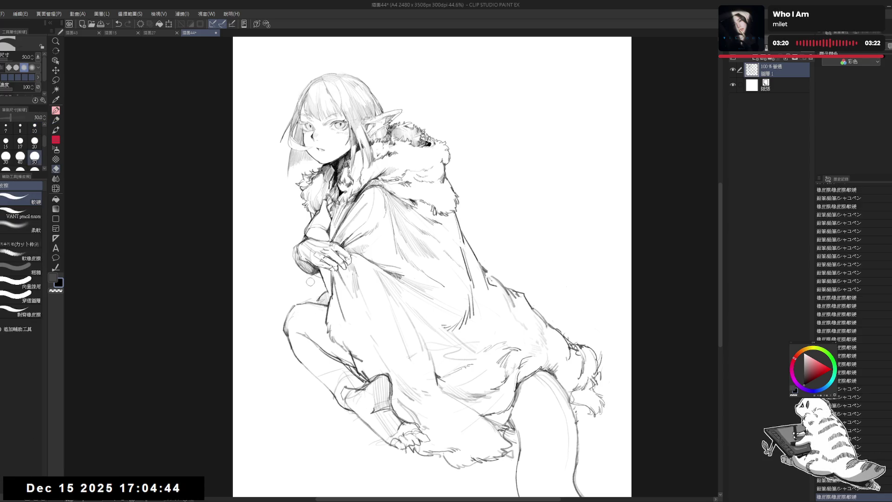
key(p)
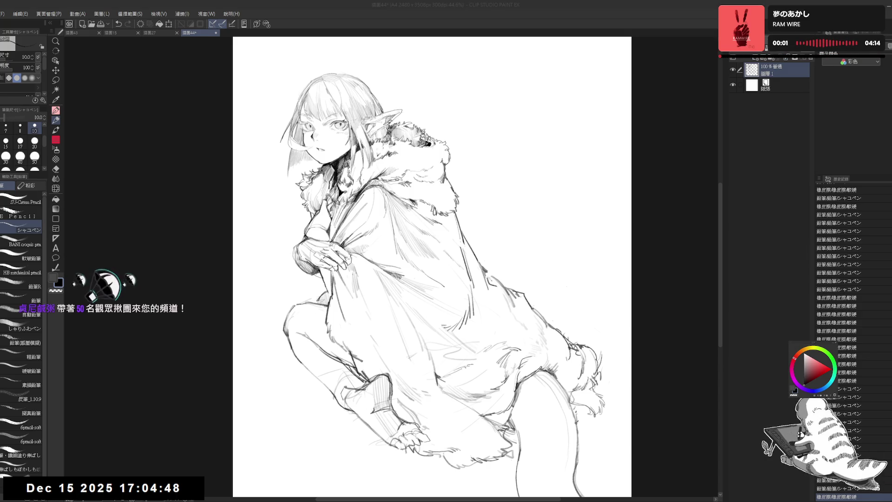
click(467, 24)
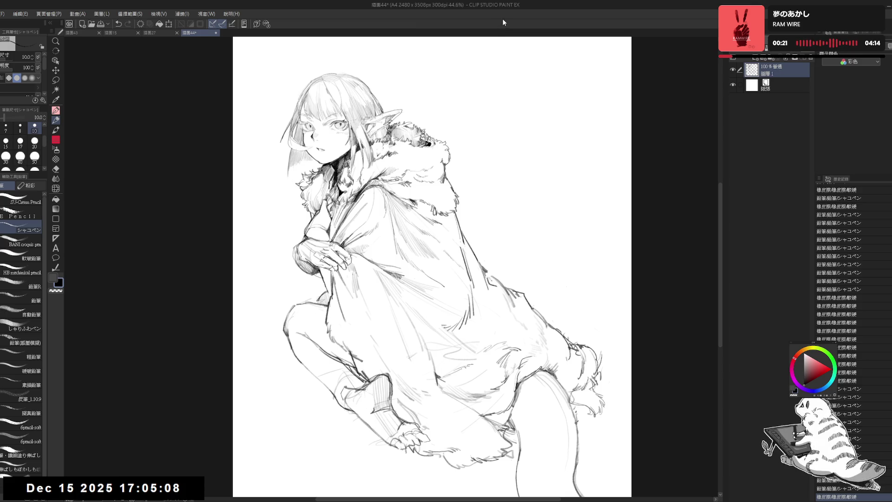
- Add faint pencil marks near the elf's neck
drag(381, 138, 391, 145)
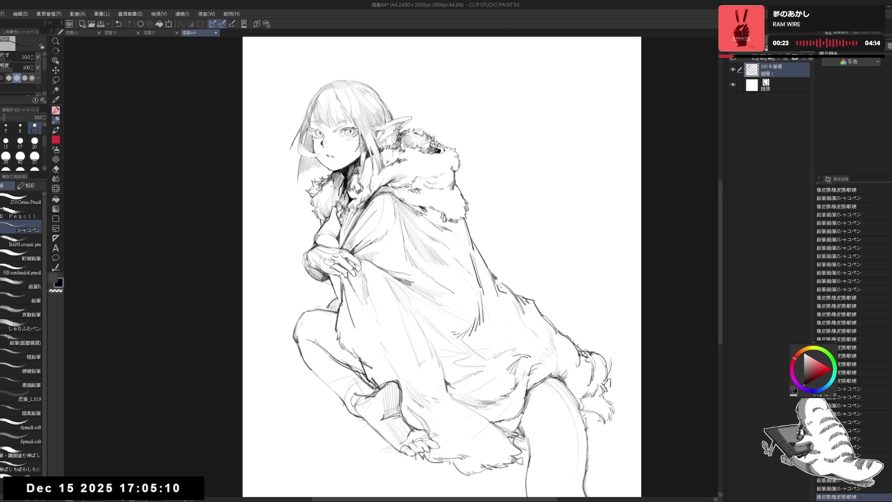
drag(322, 180, 334, 193)
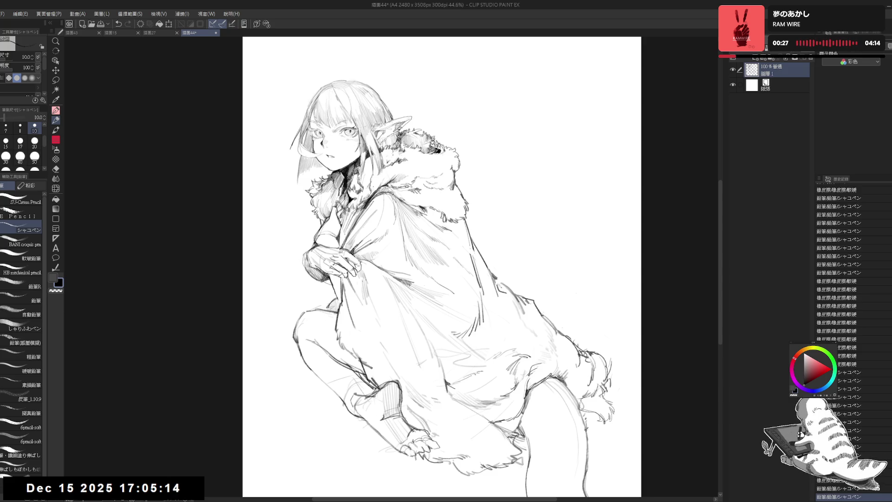
scroll(310, 136, up, 3)
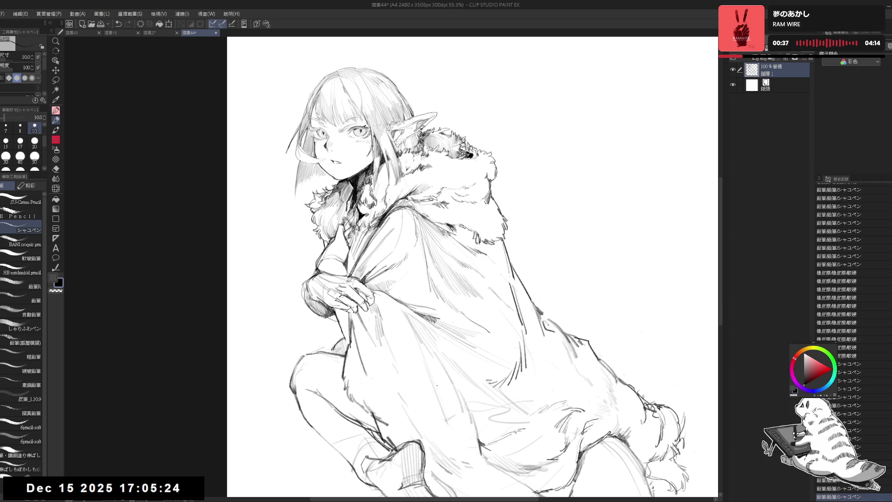
- Erase stray lines in the hood fur with the firmer eraser
drag(422, 244, 402, 226)
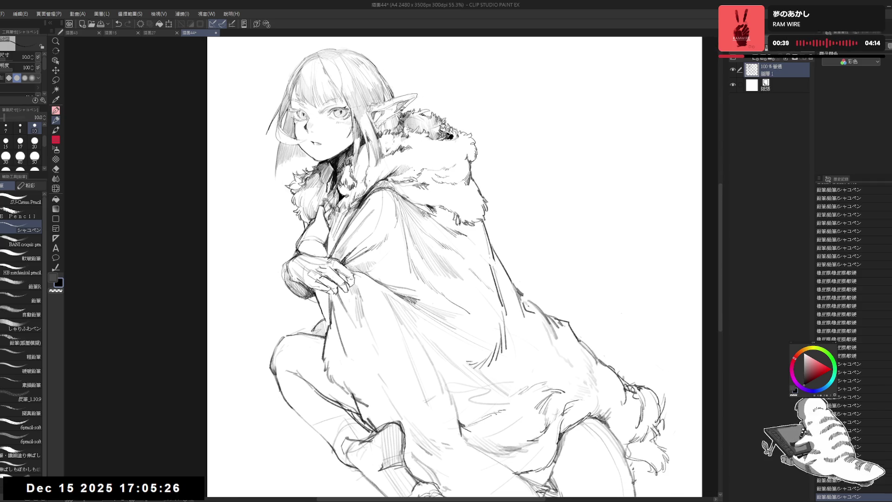
key(e)
drag(407, 170, 416, 159)
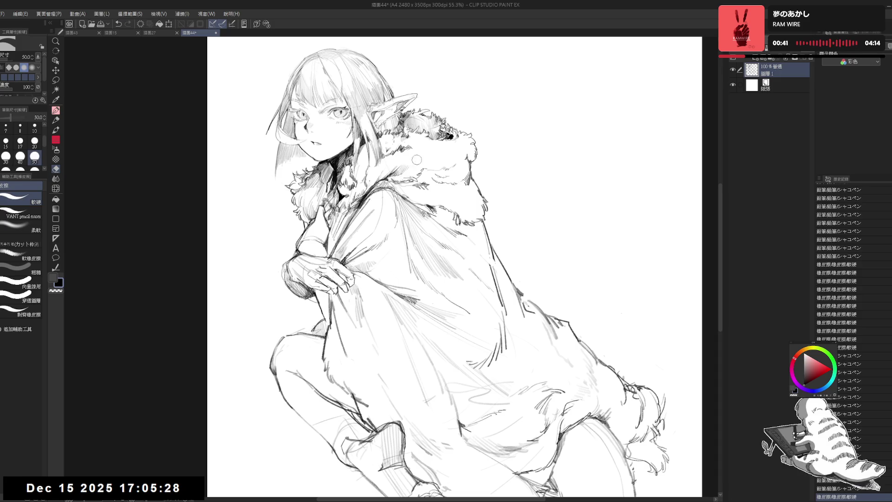
key(p)
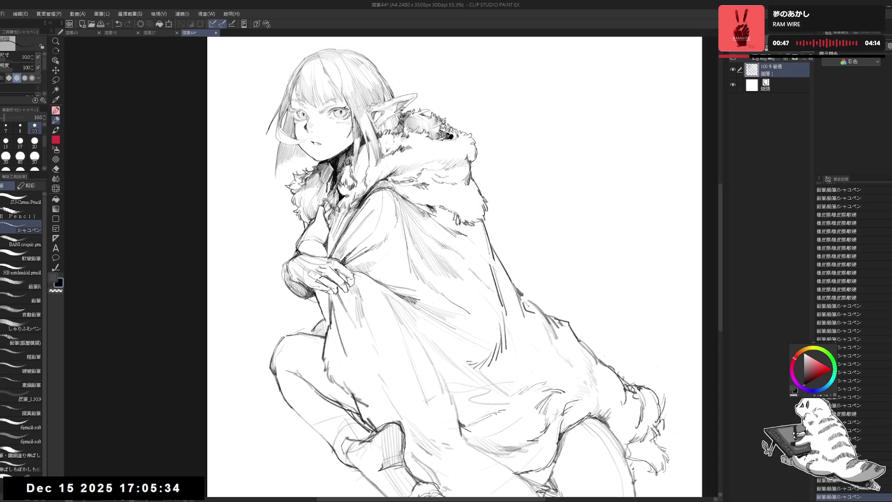
key(e)
mouse_move(454, 169)
mouse_down()
mouse_move(463, 157)
mouse_move(444, 157)
mouse_move(458, 157)
mouse_up()
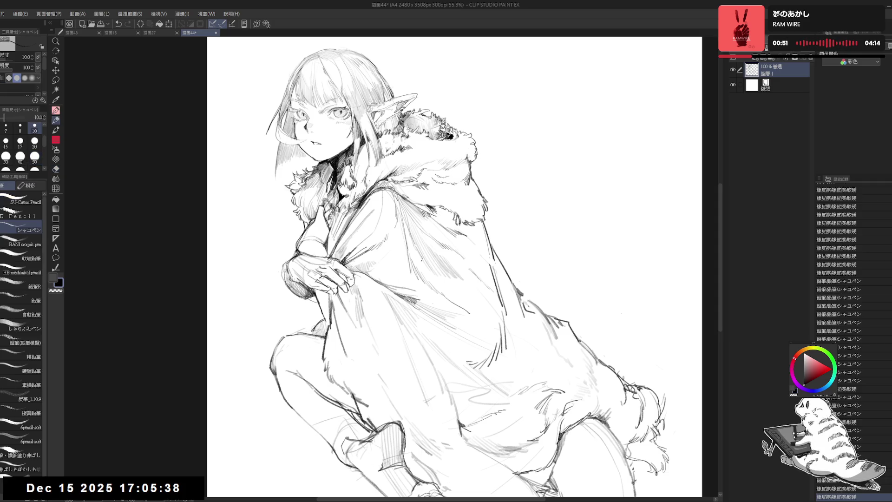
- Add short fur strokes on the hood and erase part of them
key(r)
key(h)
key(h)
drag(511, 279, 493, 316)
drag(307, 329, 364, 338)
key(p)
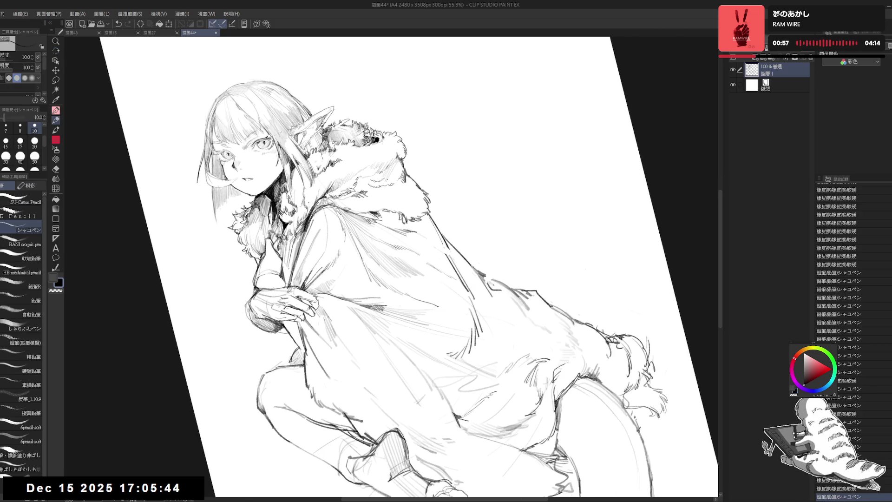
drag(401, 166, 395, 183)
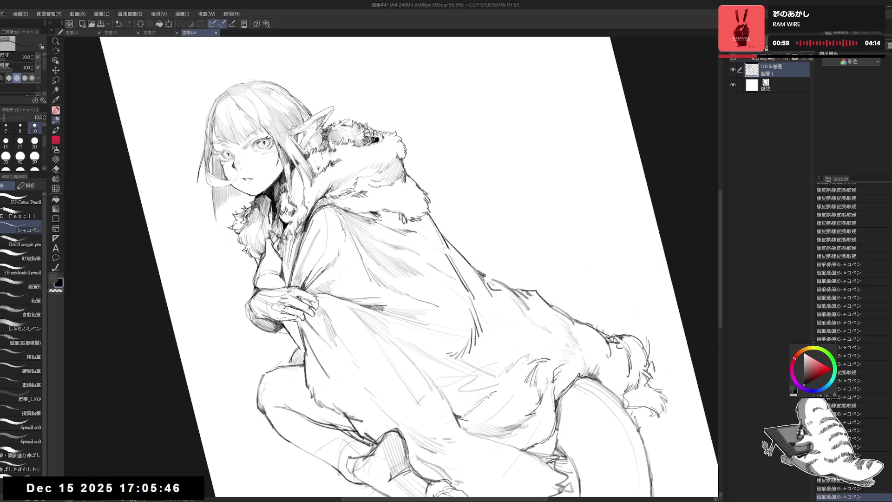
key(e)
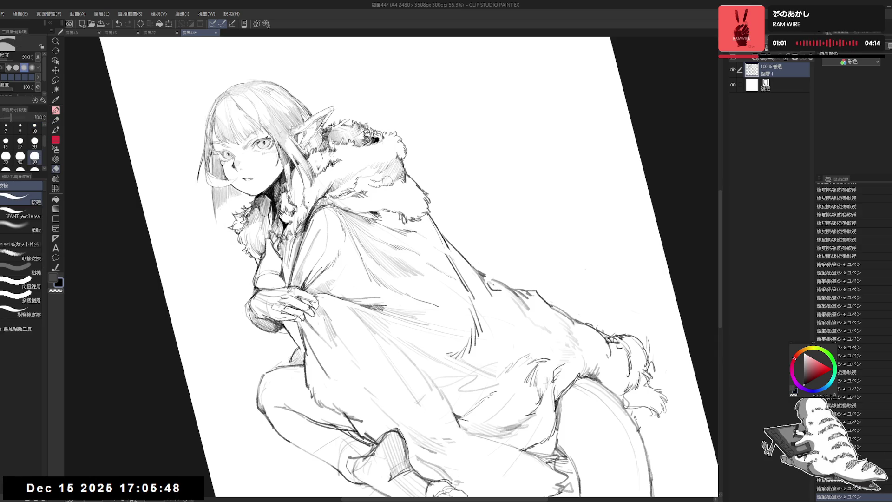
drag(393, 176, 391, 184)
key(p)
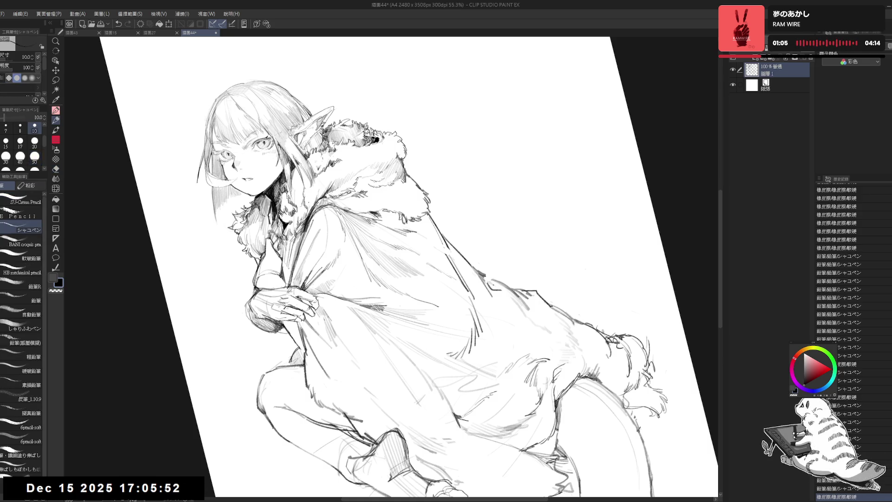
- Add a small mark on the fur, check the view mirrored, and save the drawing
key(ctrl+shift+0)
key(h)
key(h)
key(r)
drag(336, 260, 436, 212)
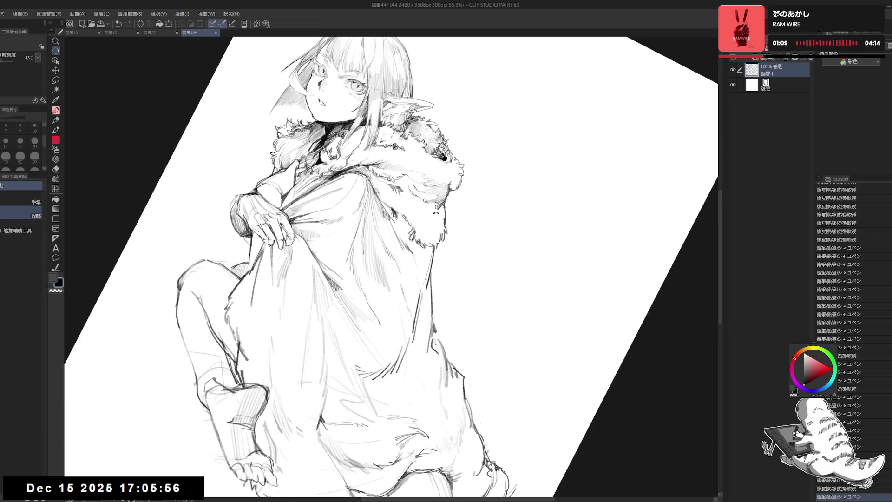
key(p)
key(ctrl+shift+0)
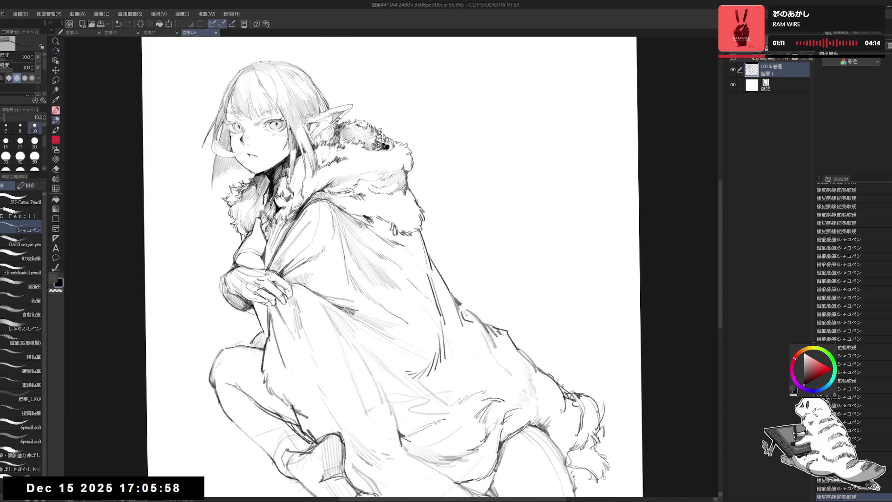
drag(407, 200, 409, 205)
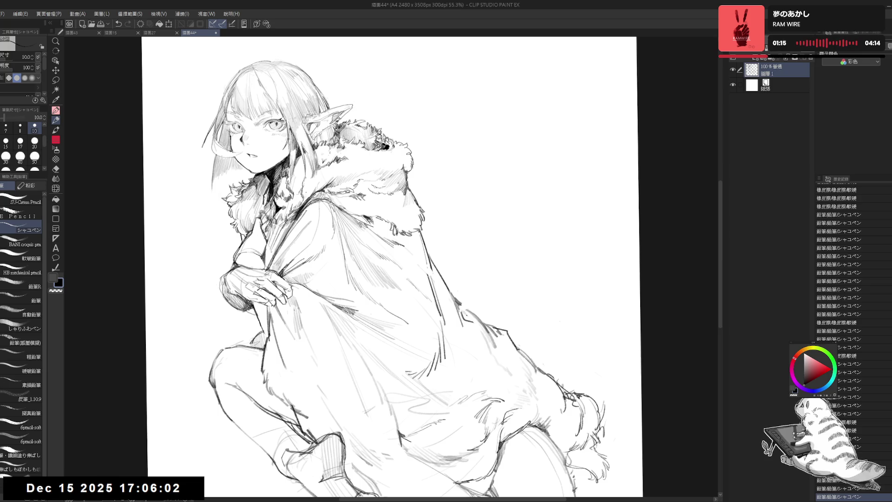
key(ctrl+shift+0)
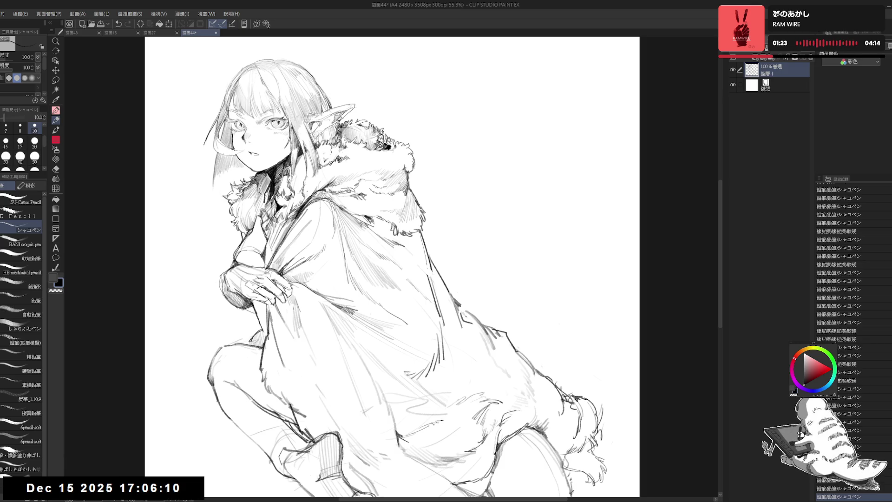
key(ctrl+minus)
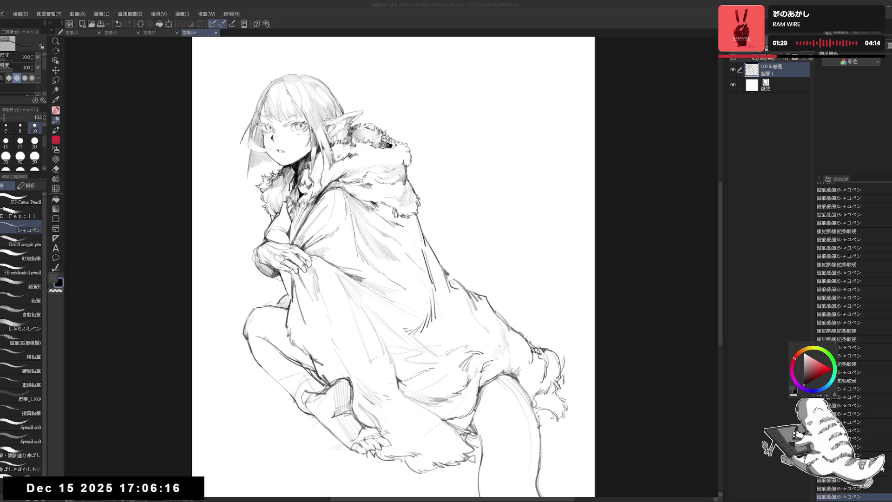
key(ctrl+s)
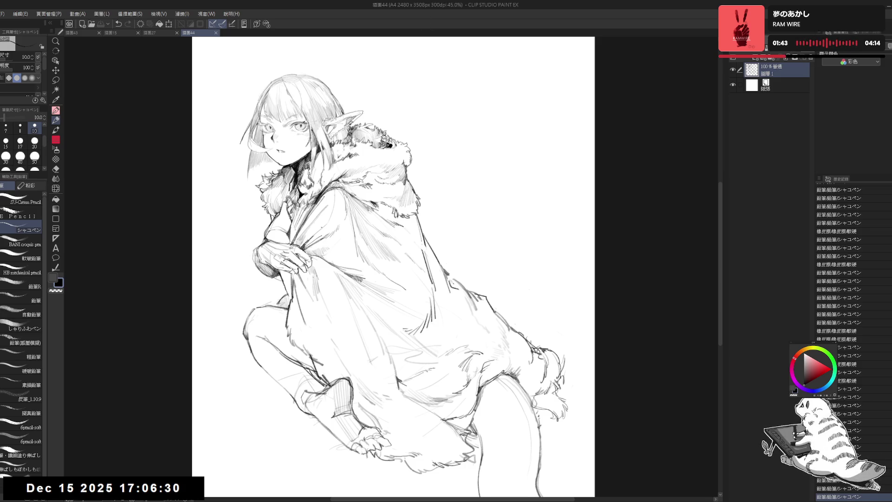
- Raise the brush size to 15 and add short strokes across the cloak
key(minus)
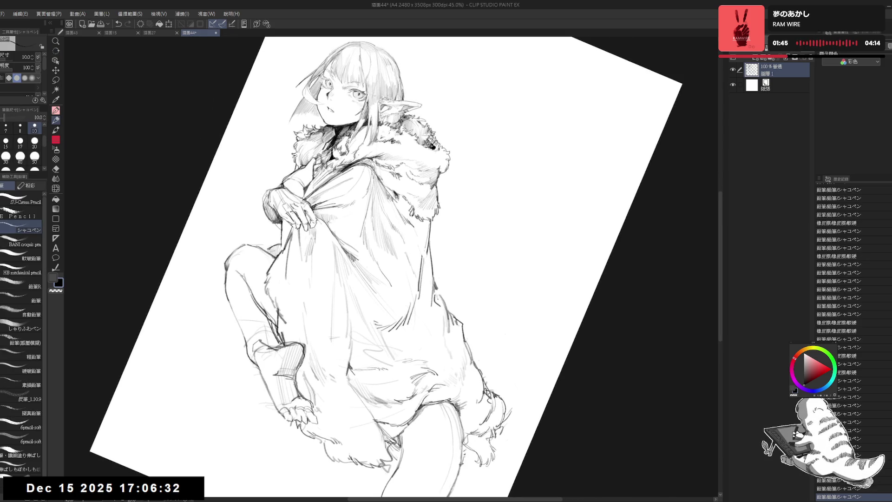
key(ctrl+y)
key(ctrl+y)
key(ctrl+y)
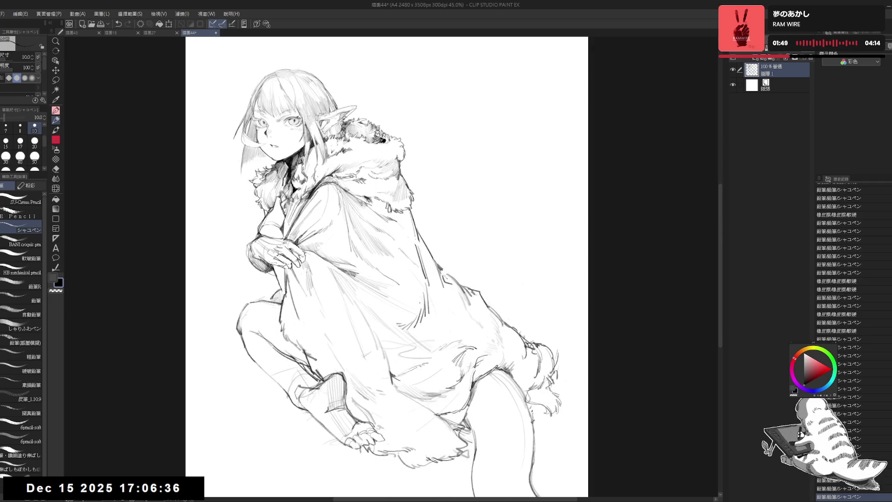
key(minus)
drag(387, 209, 398, 230)
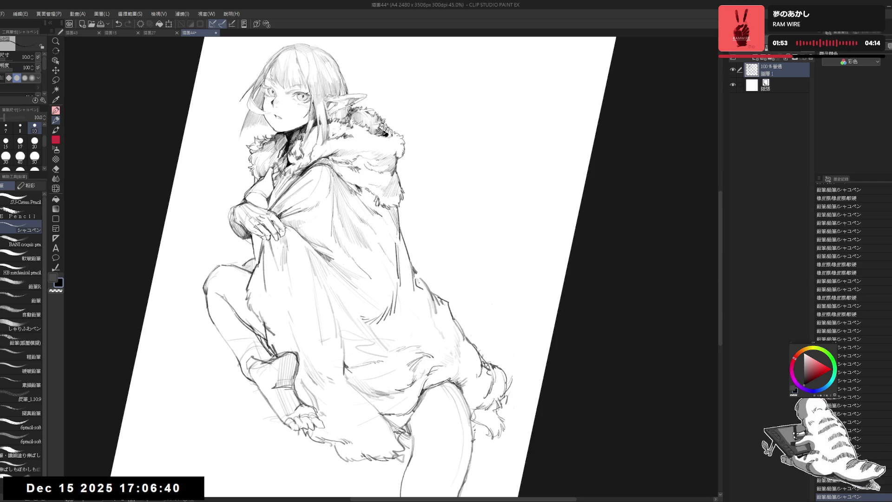
key(ctrl+0)
key(e)
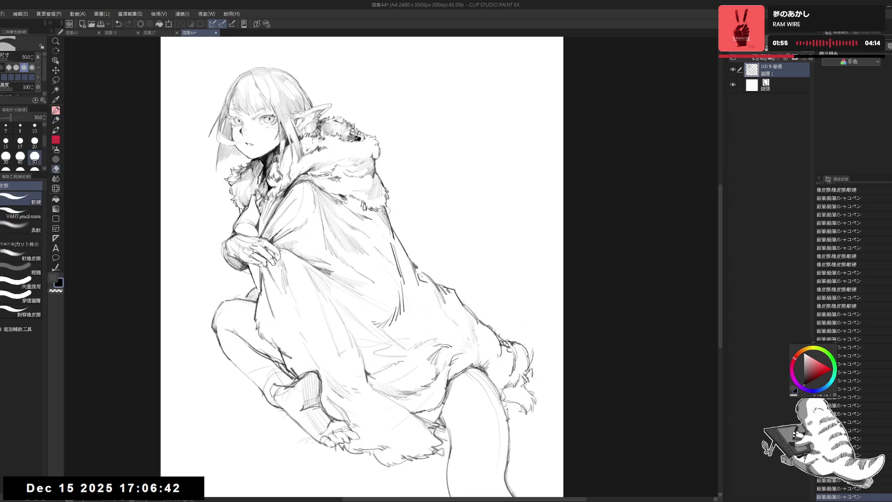
key(p)
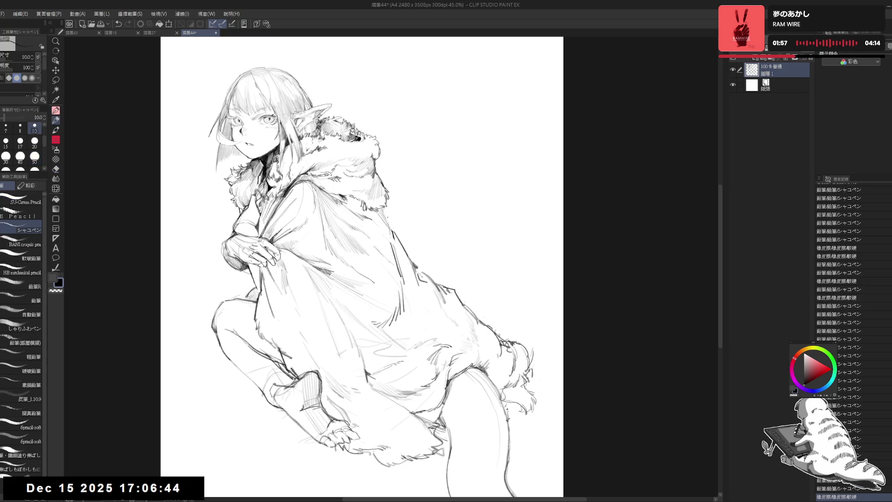
key(bracketright)
key(ctrl+y)
drag(380, 208, 392, 229)
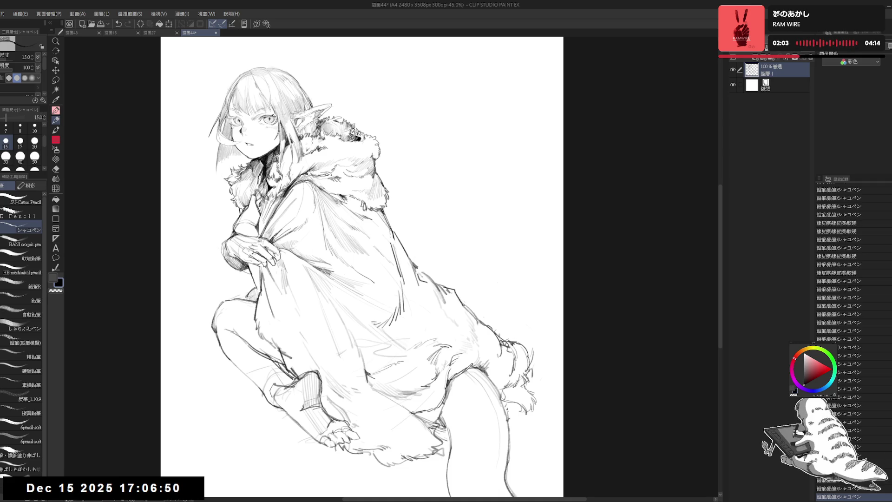
- Draw a line along the left leg and erase small stray marks near it
drag(393, 186, 397, 178)
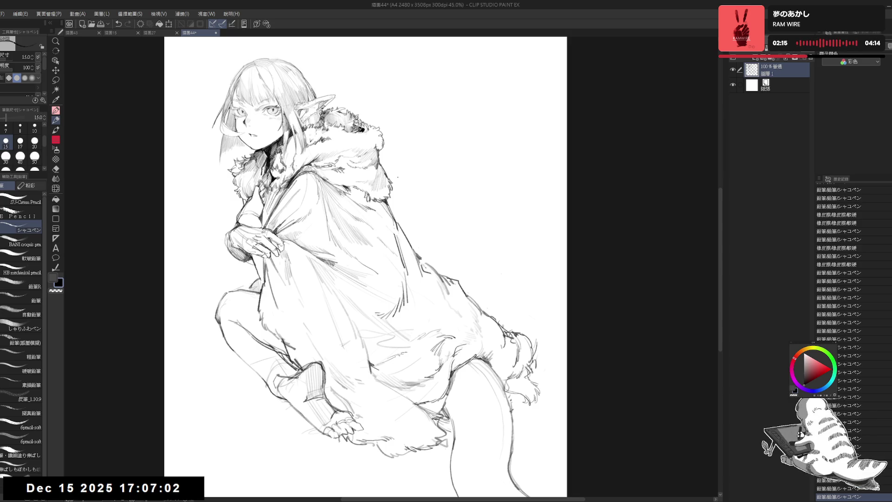
mouse_move(371, 233)
mouse_down()
mouse_move(394, 246)
mouse_move(419, 211)
mouse_up()
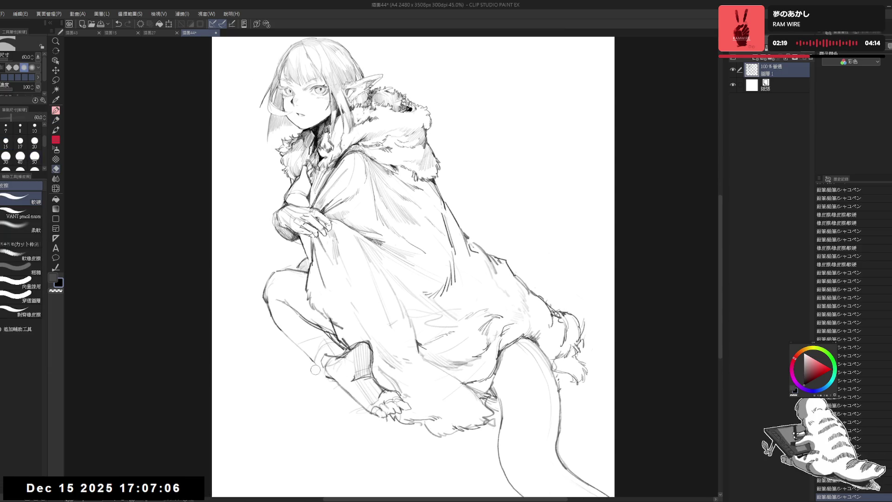
drag(320, 374, 353, 325)
drag(277, 286, 284, 328)
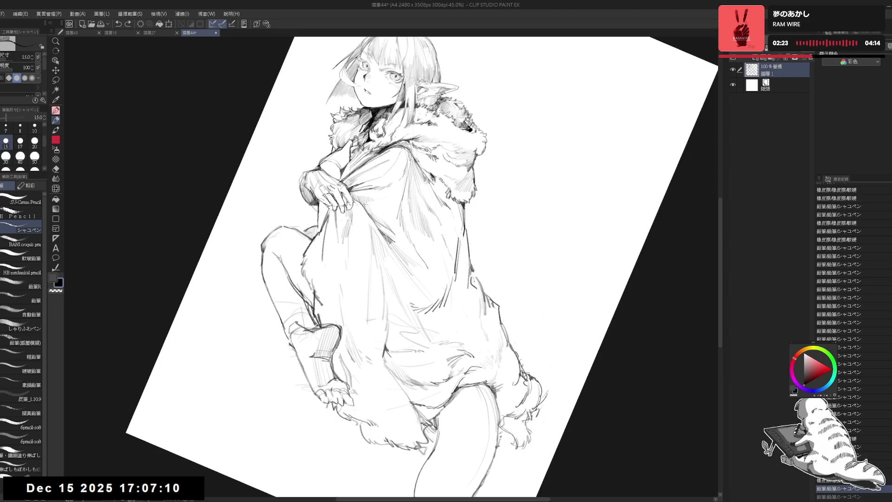
key(e)
drag(289, 347, 292, 350)
key(p)
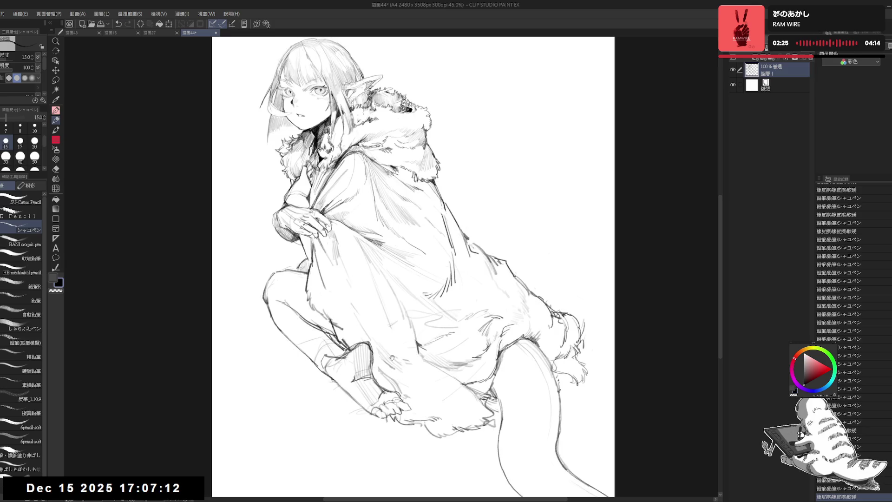
drag(375, 322, 380, 335)
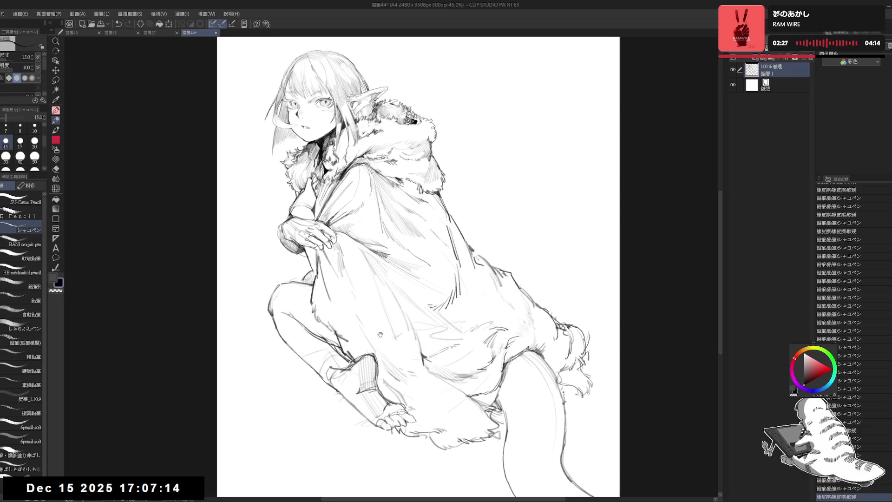
drag(290, 312, 296, 312)
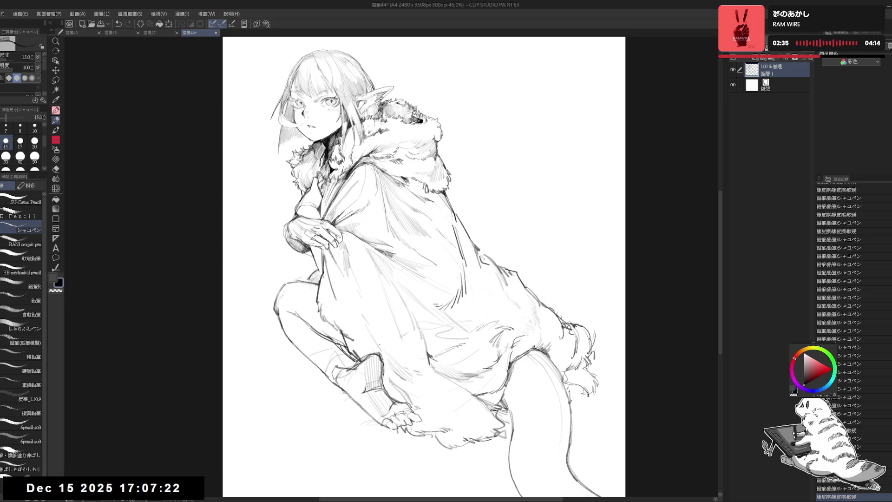
- Add faint pencil lines around the crouching girl's legs
mouse_move(301, 315)
mouse_down()
mouse_move(322, 342)
mouse_move(360, 349)
mouse_up()
key(e)
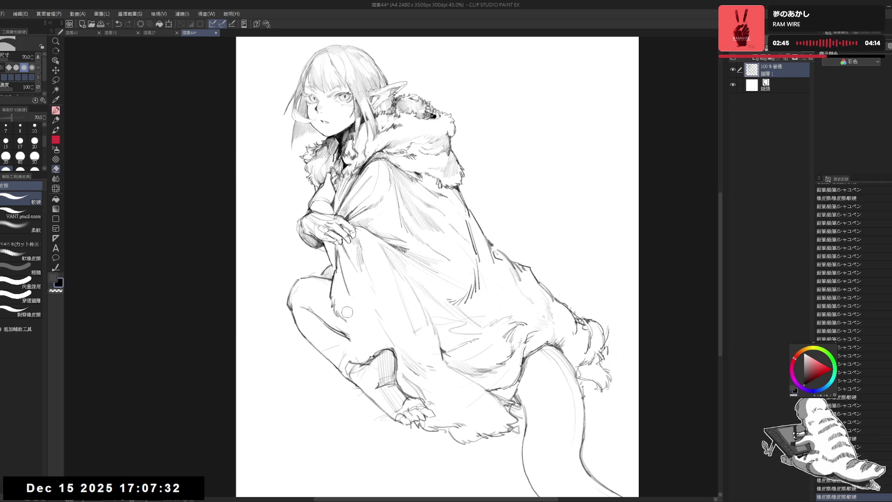
key(p)
mouse_move(347, 321)
mouse_down()
mouse_move(346, 359)
mouse_move(355, 368)
mouse_move(347, 364)
mouse_up()
key(e)
key(p)
key(e)
key(p)
drag(344, 357, 351, 370)
drag(375, 324, 365, 359)
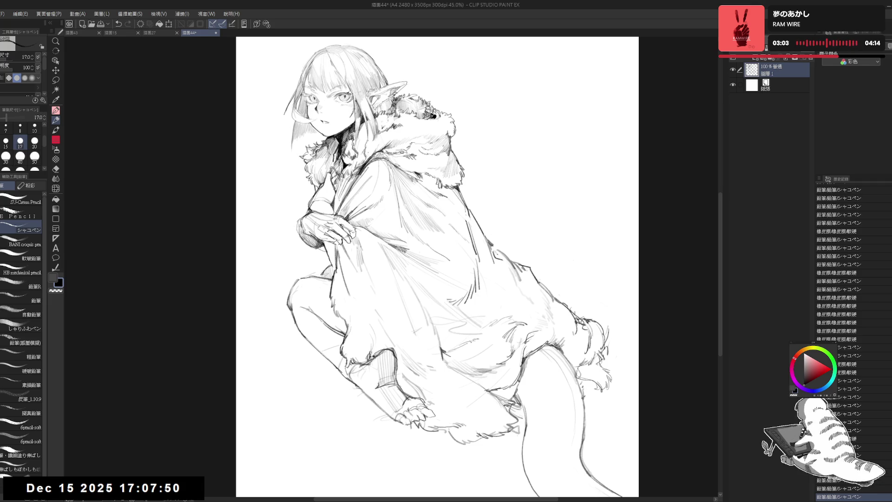
drag(428, 376, 432, 379)
- Draw three faint diagonal lines near the legs on a tilted view
key(e)
mouse_move(376, 324)
mouse_down()
mouse_move(358, 279)
mouse_move(351, 288)
mouse_move(363, 316)
mouse_up()
key(p)
drag(352, 285, 361, 300)
drag(388, 344, 404, 352)
drag(391, 344, 418, 358)
drag(404, 352, 425, 363)
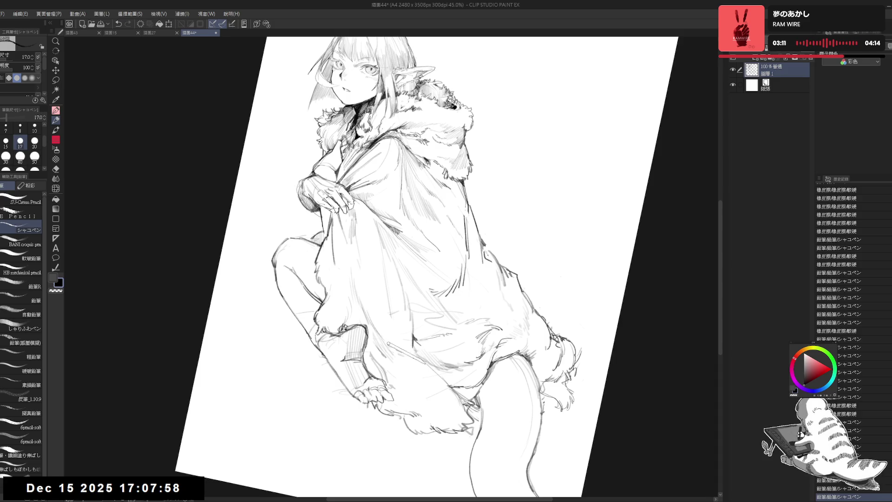
- Add short strokes near the leg and erase stray marks around the lower figure
key(ctrl+@)
scroll(413, 205, down, 2)
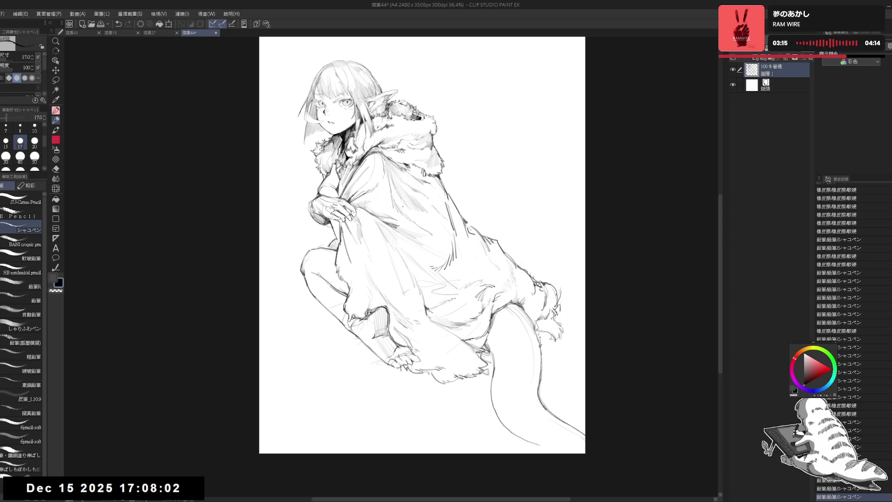
scroll(403, 200, up, 1)
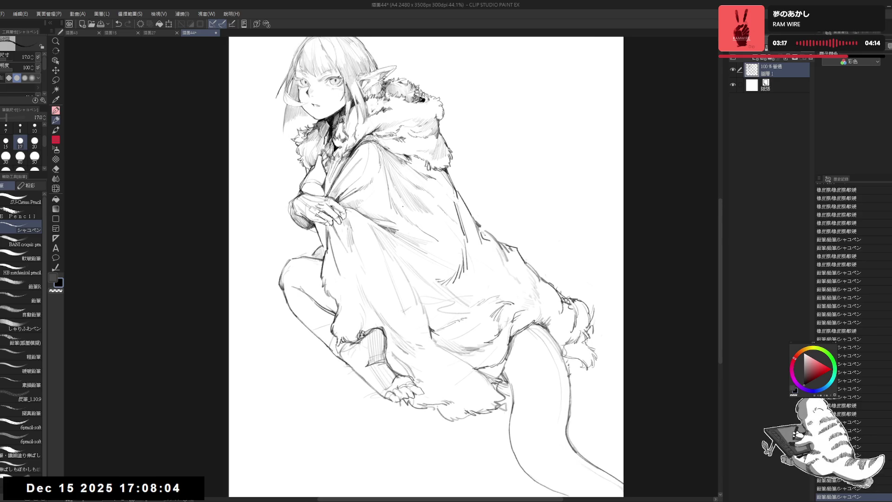
drag(381, 320, 469, 332)
key(p)
mouse_move(393, 330)
mouse_down()
mouse_move(386, 351)
mouse_move(385, 342)
mouse_move(413, 364)
mouse_up()
key(ctrl+@)
mouse_move(506, 323)
mouse_down()
mouse_move(442, 313)
mouse_move(422, 299)
mouse_up()
key(e)
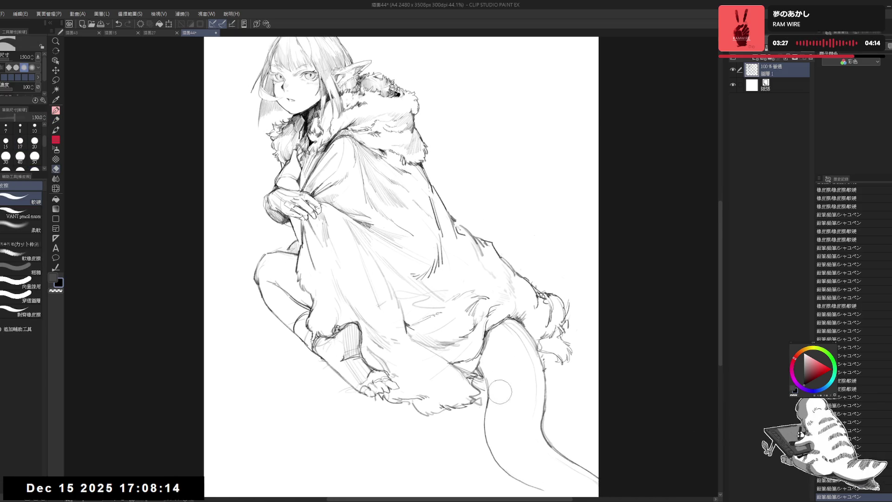
key(p)
mouse_move(499, 393)
mouse_down()
mouse_move(485, 368)
mouse_move(452, 344)
mouse_up()
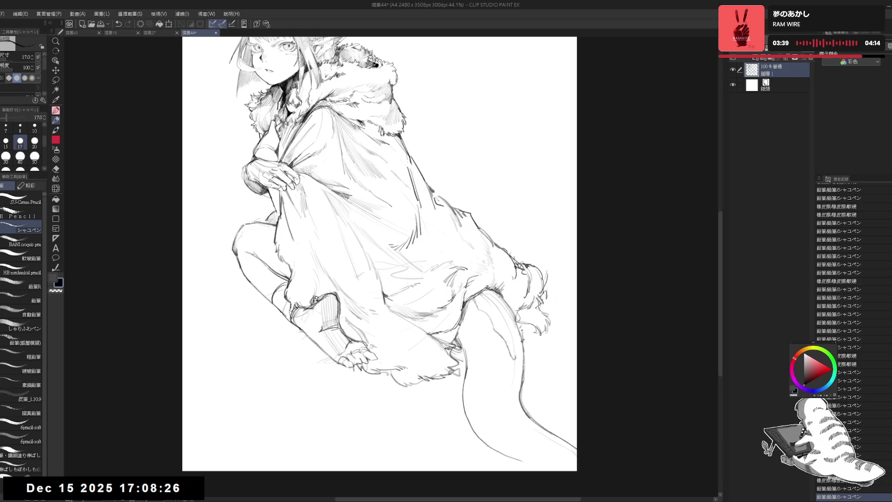
drag(486, 304, 511, 330)
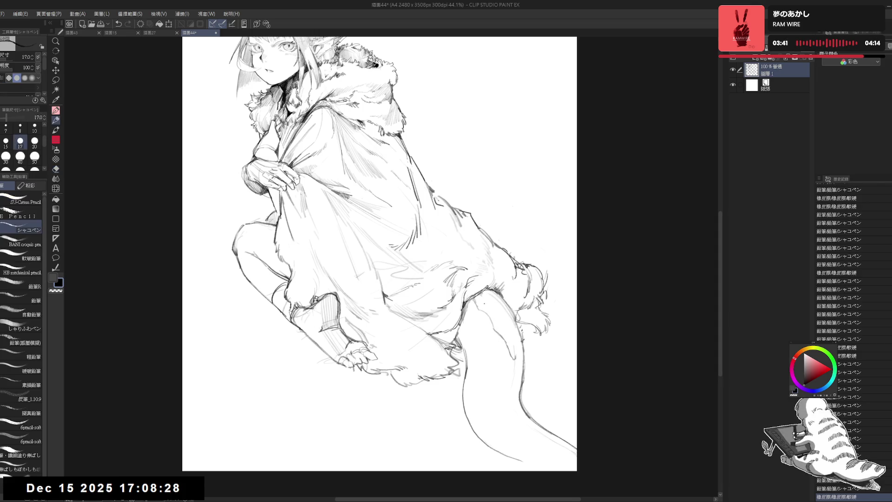
- Erase stray lines on the upper tail and sketch the first band across it
drag(489, 290, 495, 296)
key(e)
key(^)
mouse_move(496, 341)
mouse_down()
mouse_move(499, 322)
mouse_move(498, 358)
mouse_up()
key(p)
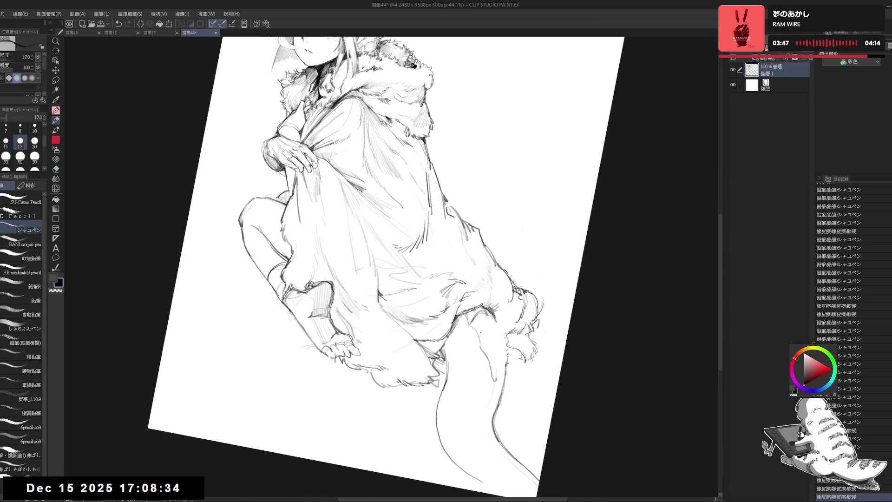
drag(483, 348, 488, 347)
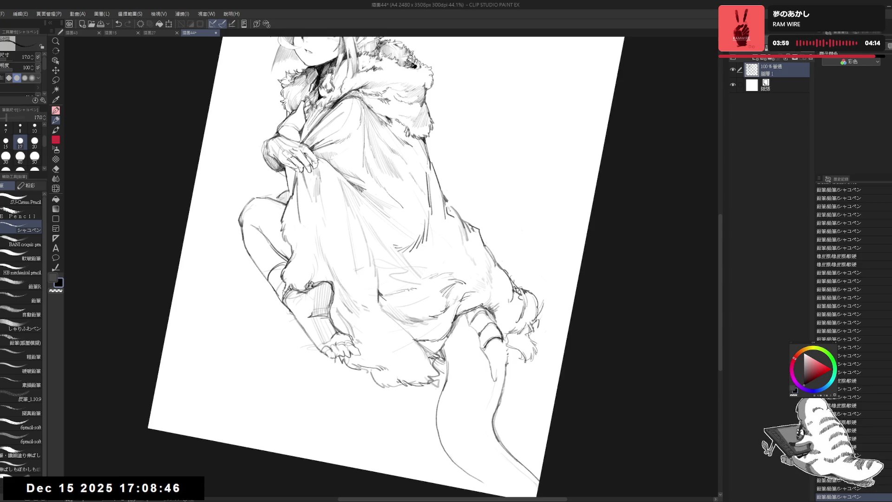
drag(487, 343, 490, 347)
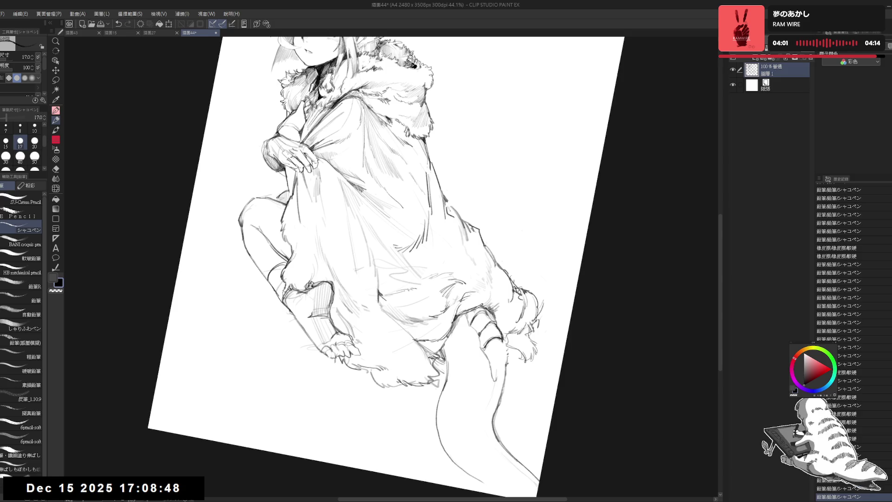
mouse_move(490, 316)
mouse_down()
mouse_move(497, 353)
mouse_move(486, 346)
mouse_up()
- Add further band lines lower on the tail, erasing part of the earlier marks
key(ctrl+at)
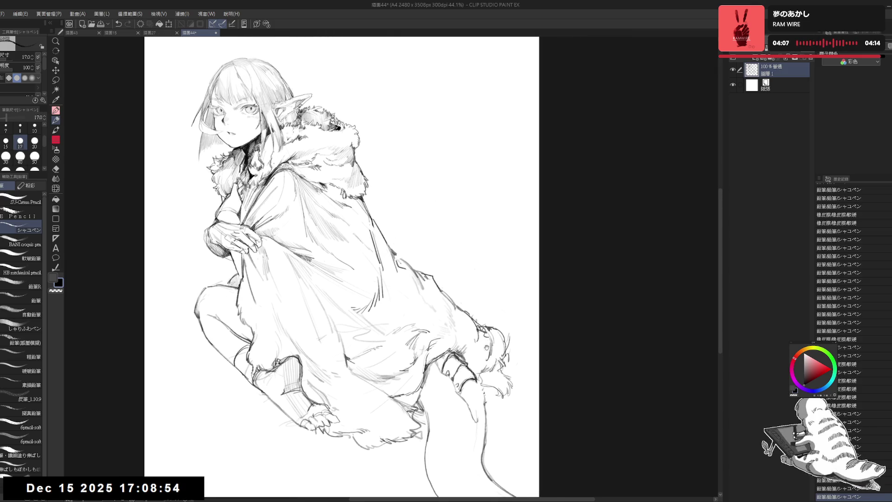
mouse_move(473, 421)
mouse_down()
mouse_move(475, 314)
mouse_move(470, 325)
mouse_move(483, 308)
mouse_up()
key(e)
key(p)
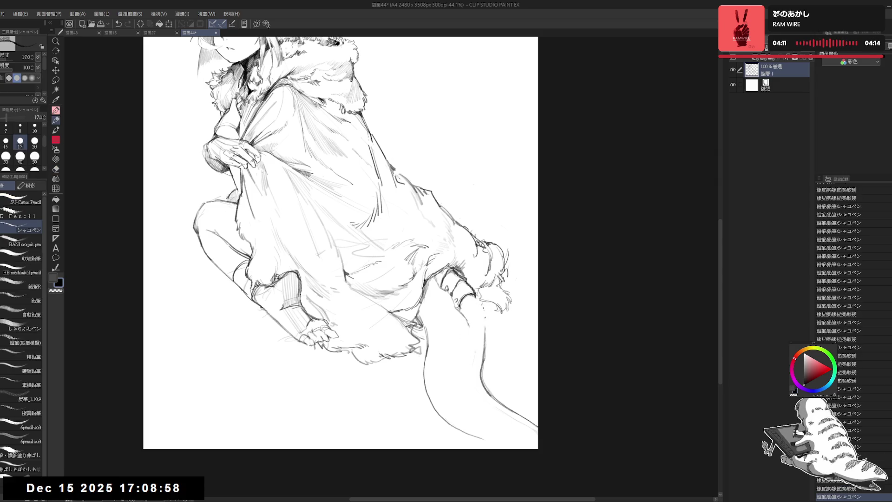
click(482, 306)
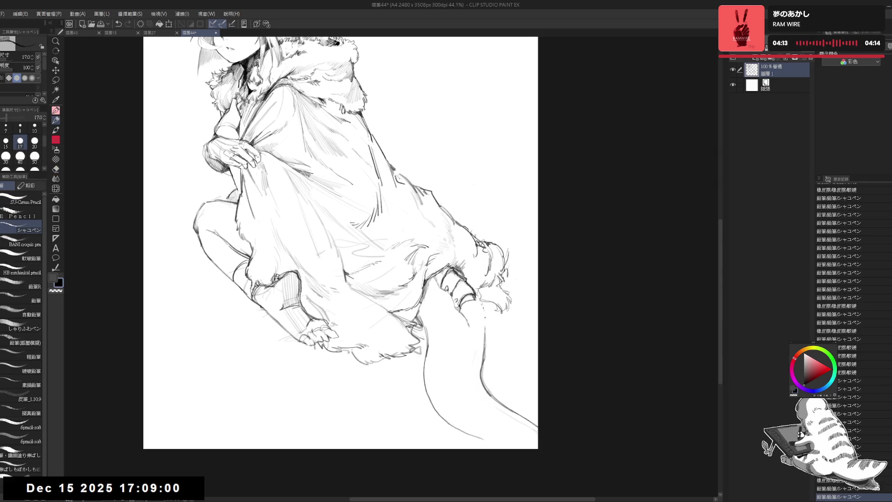
mouse_move(478, 300)
mouse_down()
mouse_move(479, 312)
mouse_move(464, 317)
mouse_up()
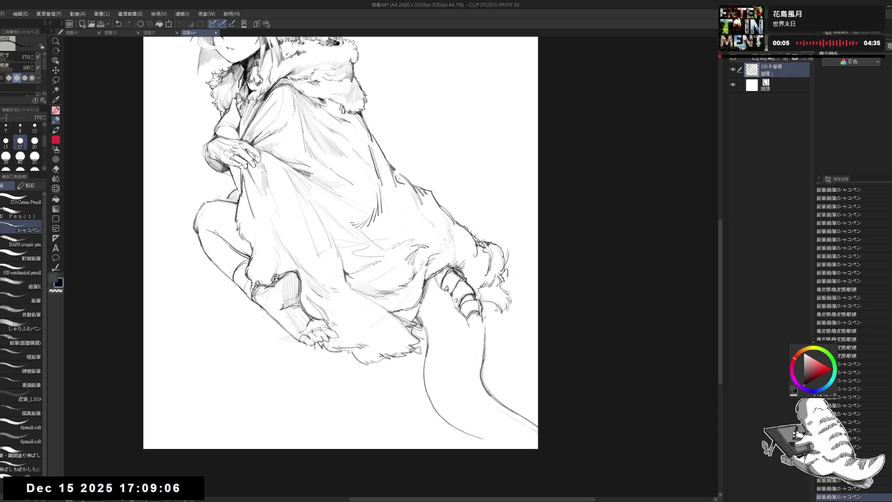
key(e)
mouse_move(470, 316)
mouse_down()
mouse_move(466, 338)
mouse_move(468, 330)
mouse_up()
key(p)
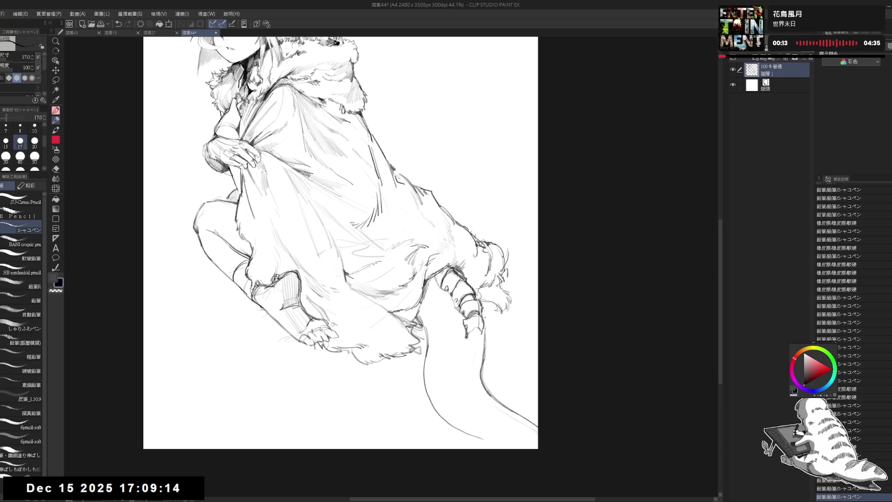
mouse_move(465, 341)
mouse_down()
mouse_move(480, 355)
mouse_move(454, 356)
mouse_up()
scroll(476, 353, up, 3)
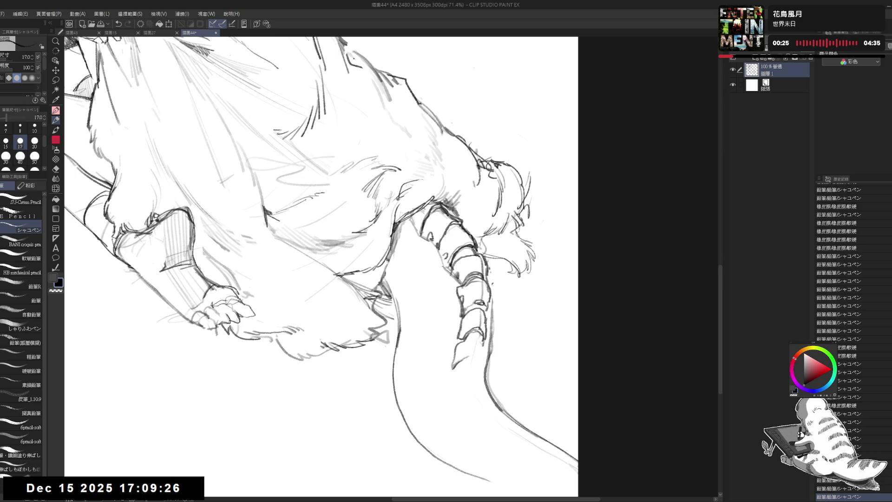
- Extend the tail's banded segments and hatch strokes further down toward where it narrows
mouse_move(479, 342)
mouse_down()
mouse_move(479, 363)
mouse_move(475, 353)
mouse_move(453, 375)
mouse_move(457, 398)
mouse_up()
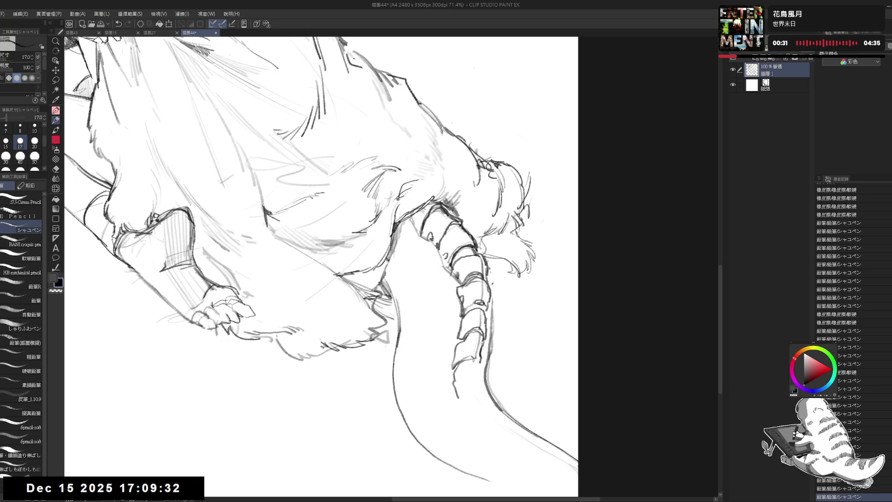
key(e)
mouse_move(486, 355)
mouse_down()
mouse_move(478, 385)
mouse_move(493, 405)
mouse_move(484, 381)
mouse_up()
key(p)
mouse_move(468, 361)
mouse_down()
mouse_move(458, 371)
mouse_move(475, 373)
mouse_move(462, 403)
mouse_move(455, 388)
mouse_move(471, 398)
mouse_move(473, 424)
mouse_move(486, 395)
mouse_move(503, 410)
mouse_move(486, 428)
mouse_up()
key(e)
key(p)
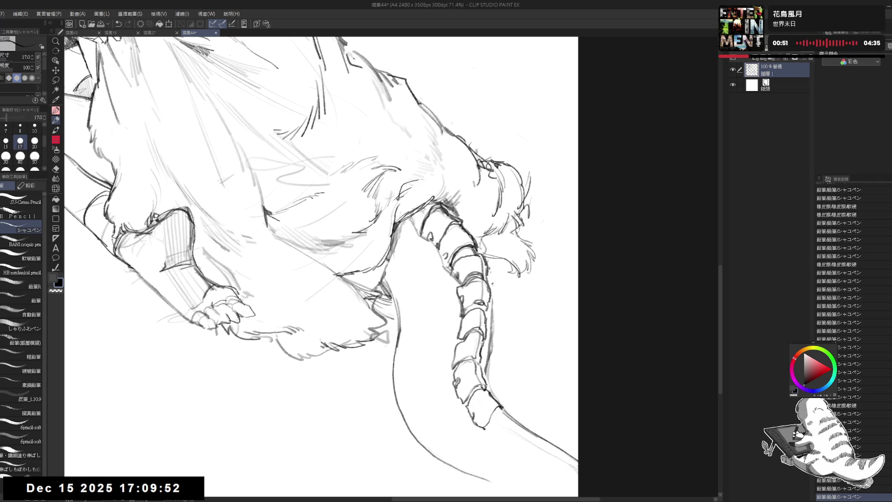
drag(486, 393, 494, 405)
scroll(465, 379, down, 3)
- Erase the line overshooting the tail tip and draw the final bands and tip outline
scroll(464, 378, up, 1)
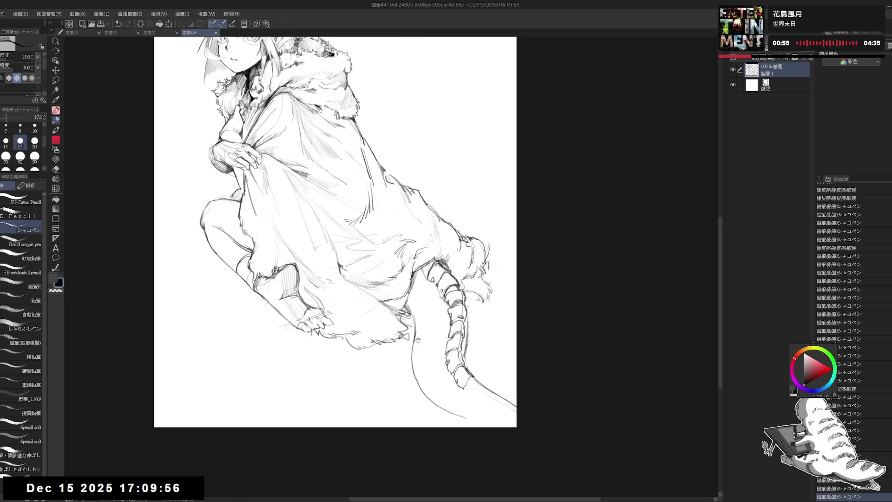
scroll(417, 337, up, 2)
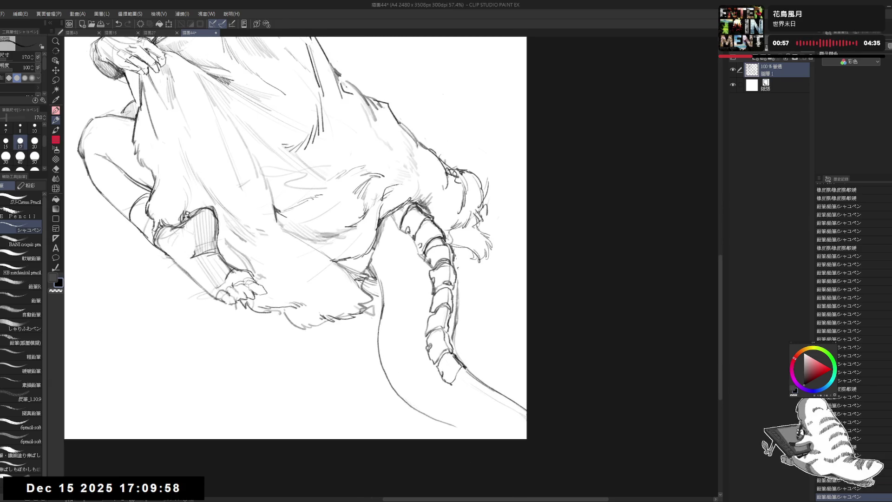
key(e)
drag(460, 364, 525, 411)
key(p)
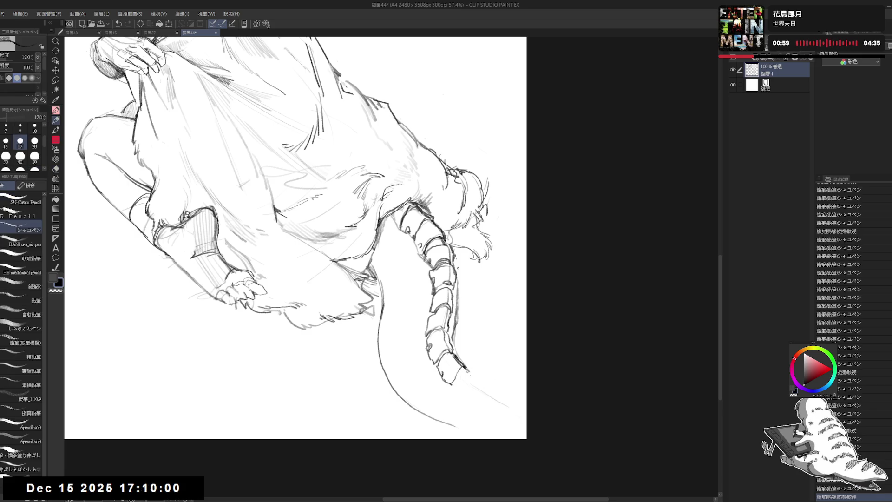
mouse_move(472, 370)
mouse_down()
mouse_move(455, 387)
mouse_move(479, 377)
mouse_move(492, 386)
mouse_move(479, 377)
mouse_move(474, 402)
mouse_move(490, 386)
mouse_move(518, 406)
mouse_up()
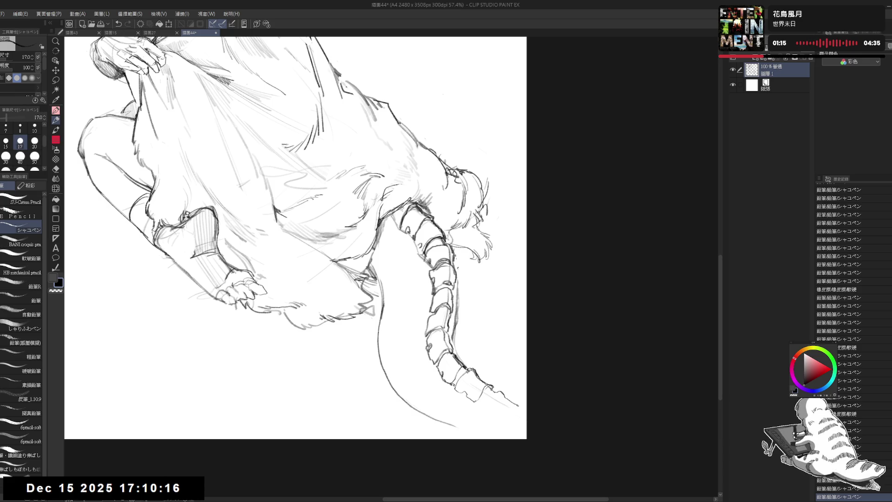
mouse_move(494, 393)
mouse_down()
mouse_move(480, 403)
mouse_move(511, 405)
mouse_move(520, 411)
mouse_move(514, 415)
mouse_up()
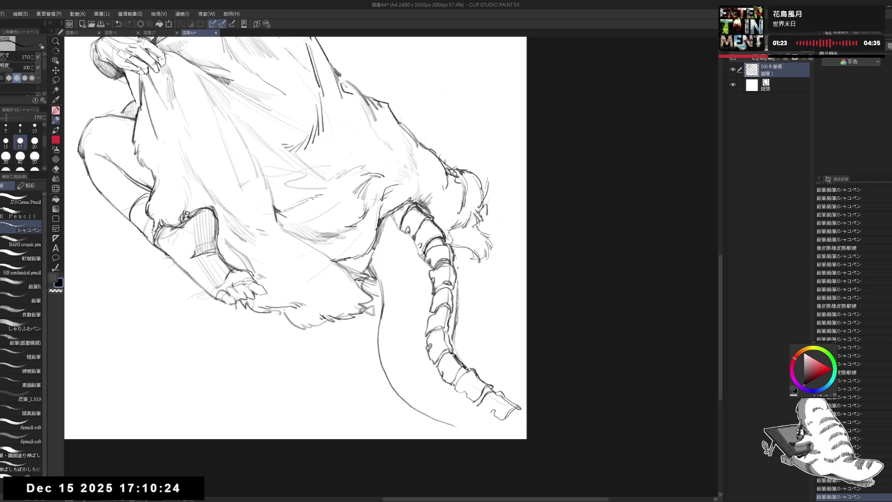
click(487, 407)
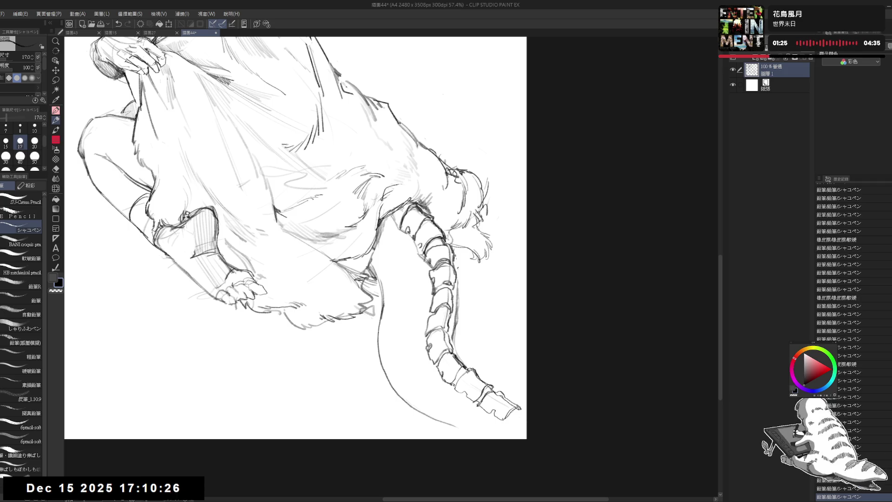
drag(505, 417, 508, 424)
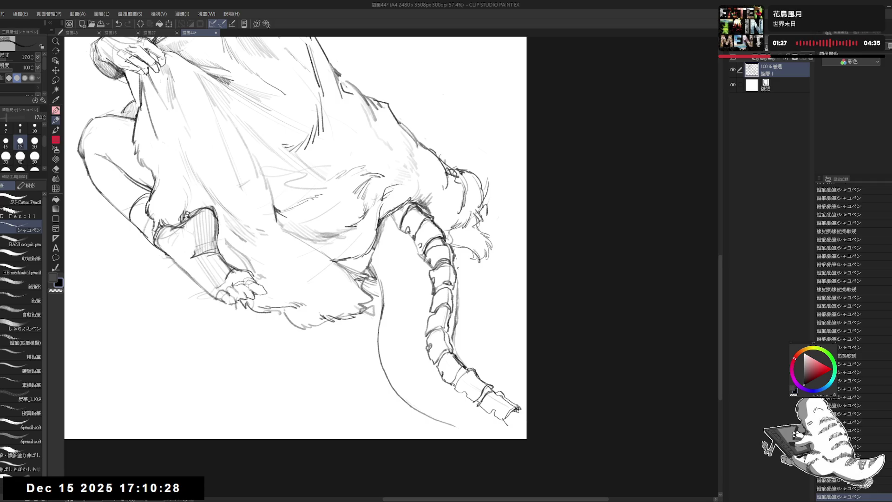
drag(512, 410, 519, 420)
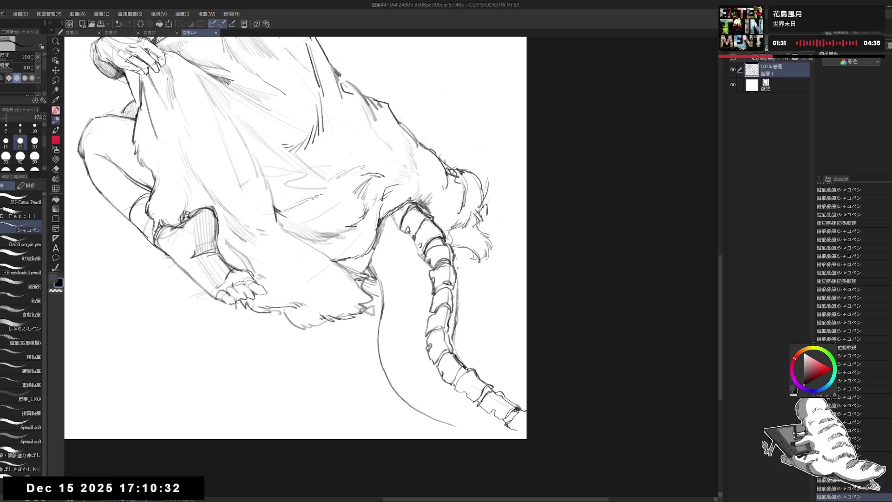
drag(531, 431, 532, 420)
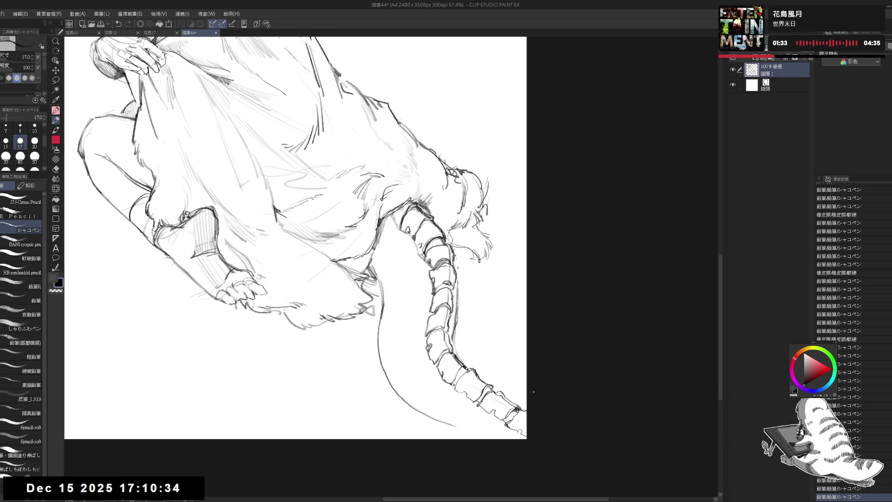
- Pan and zoom out to review the whole figure with the finished tail
scroll(534, 392, down, 3)
mouse_move(460, 346)
mouse_down()
mouse_move(498, 381)
mouse_move(442, 357)
mouse_up()
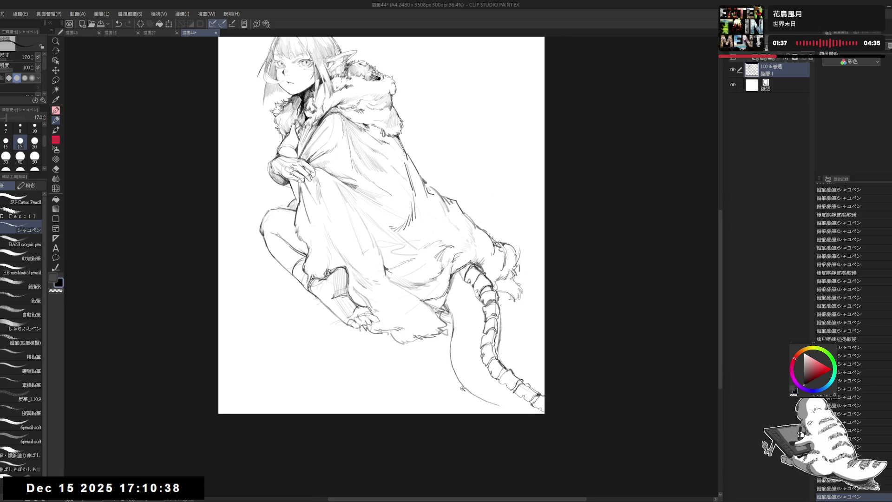
scroll(462, 388, up, 1)
drag(539, 418, 490, 396)
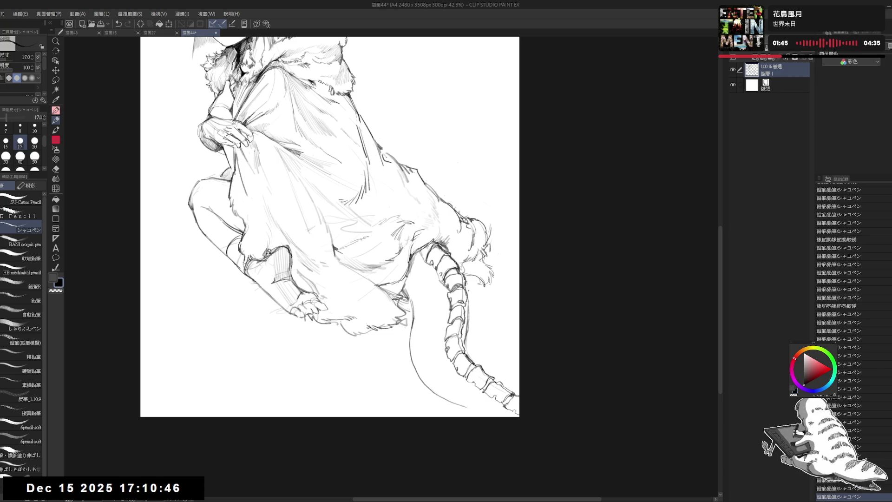
scroll(474, 337, down, 1)
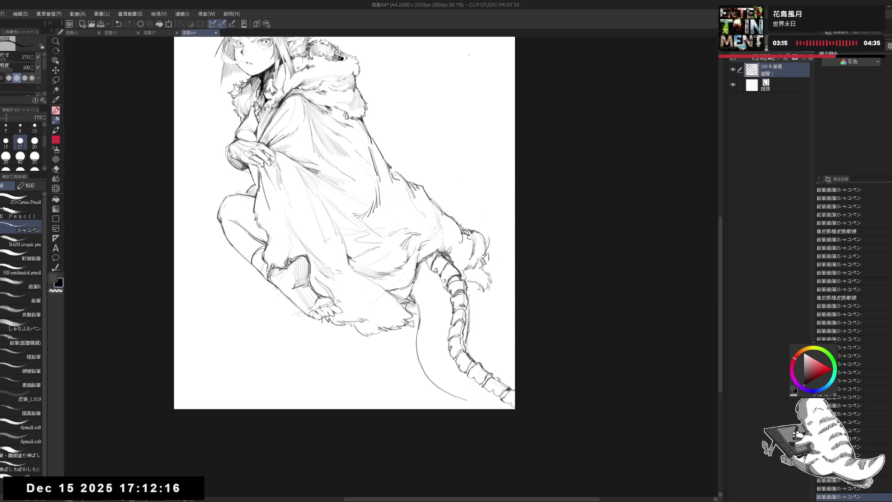
- Erase a stray mark, rotate the canvas about 30°, and shade the area left of the tail
drag(429, 301, 443, 316)
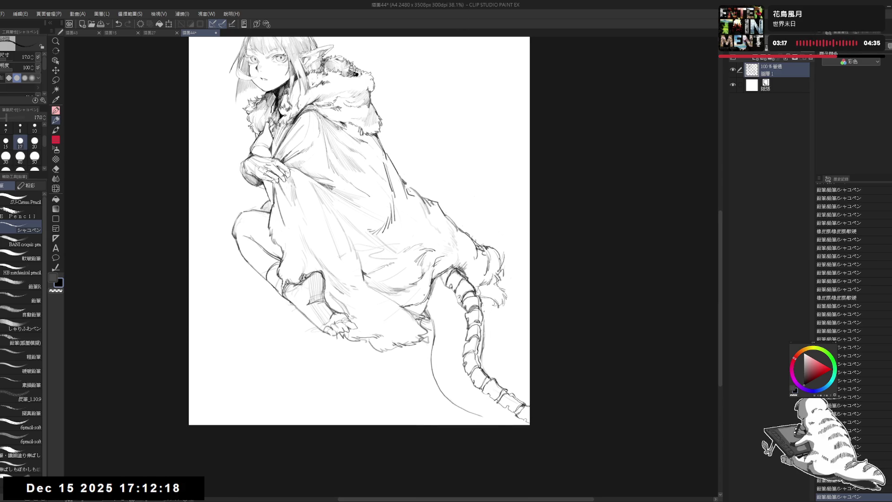
key(e)
click(437, 326)
key(p)
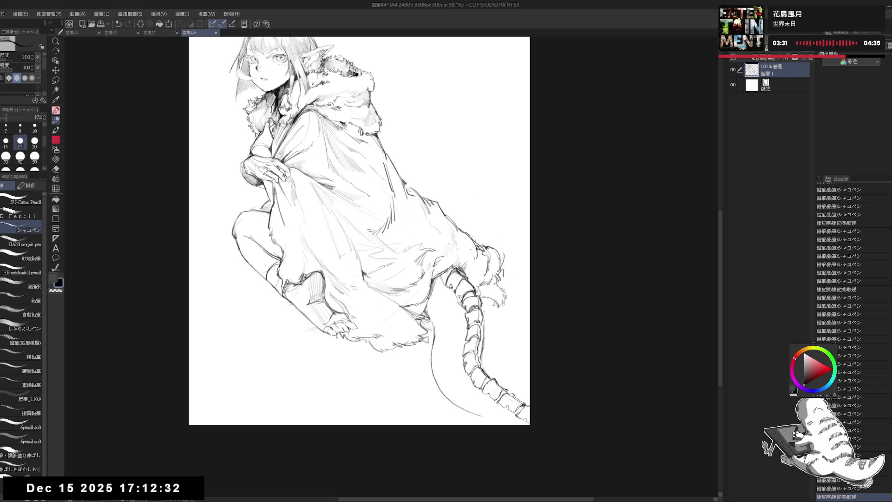
scroll(466, 301, up, 4)
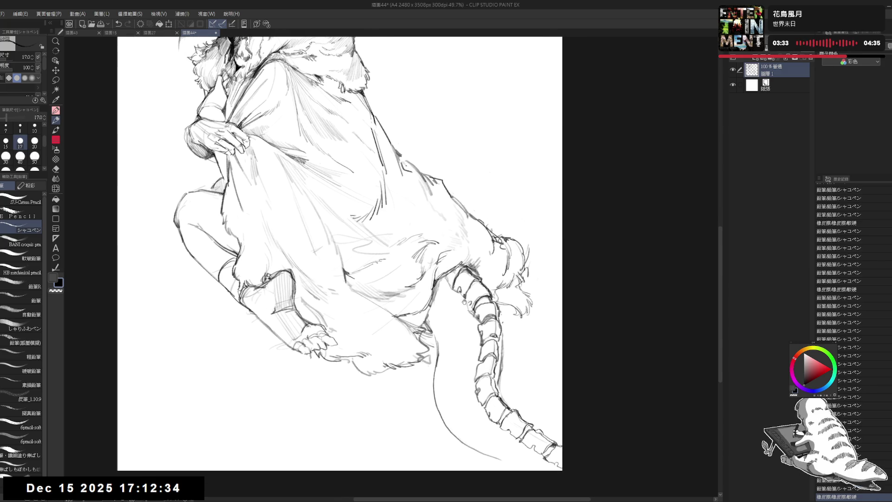
drag(466, 301, 460, 335)
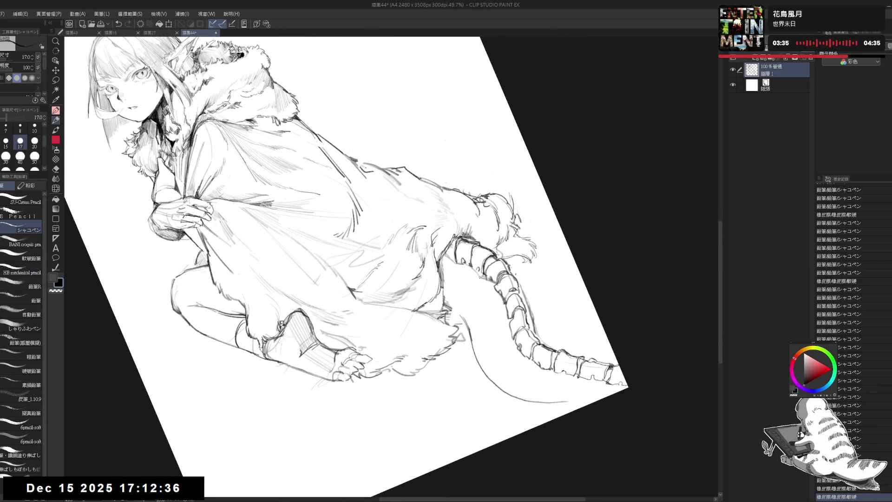
drag(475, 275, 459, 319)
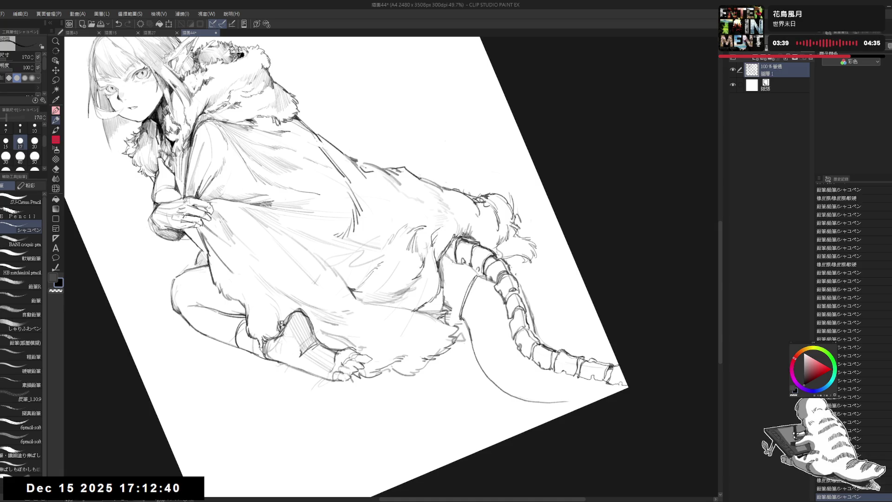
mouse_move(451, 262)
mouse_down()
mouse_move(446, 304)
mouse_move(470, 321)
mouse_move(458, 324)
mouse_move(446, 264)
mouse_move(436, 264)
mouse_up()
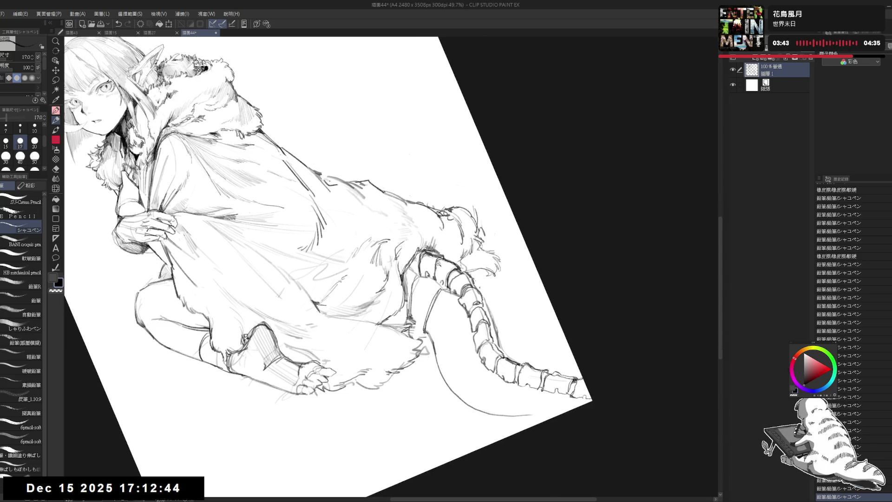
- Return the canvas upright and sketch strap lines where the tail meets the fur hem, undoing a stray stroke
scroll(442, 261, up, 1)
drag(441, 297, 446, 334)
key(e)
key(p)
key(ctrl+@)
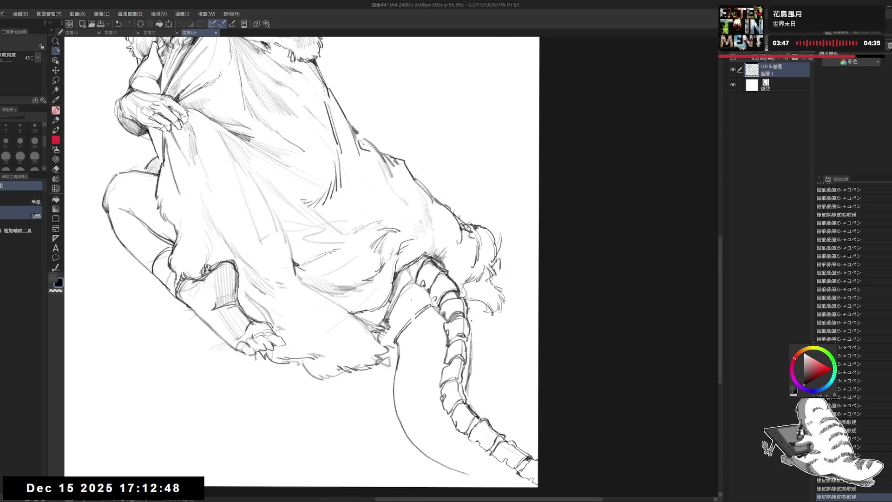
drag(412, 306, 394, 383)
mouse_move(407, 340)
mouse_down()
mouse_move(403, 351)
mouse_move(439, 317)
mouse_up()
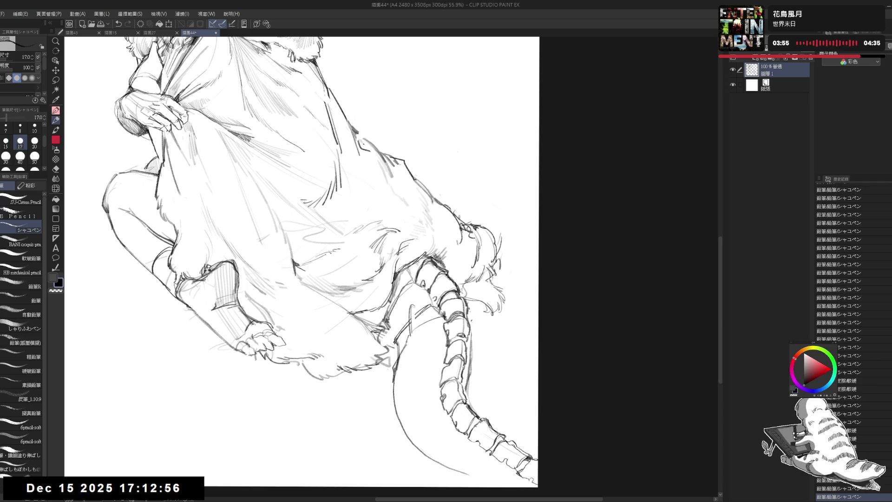
key(e)
mouse_move(382, 388)
mouse_down()
mouse_move(407, 351)
mouse_move(394, 368)
mouse_up()
key(p)
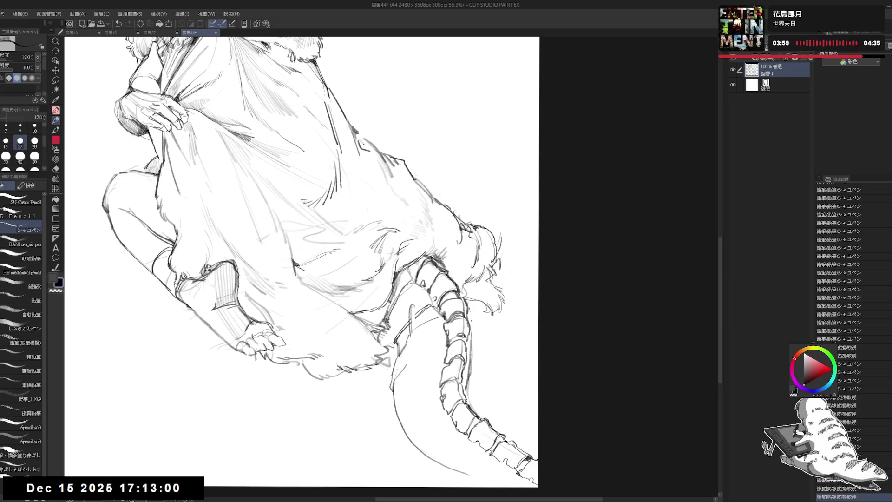
drag(469, 325, 473, 361)
key(ctrl+z)
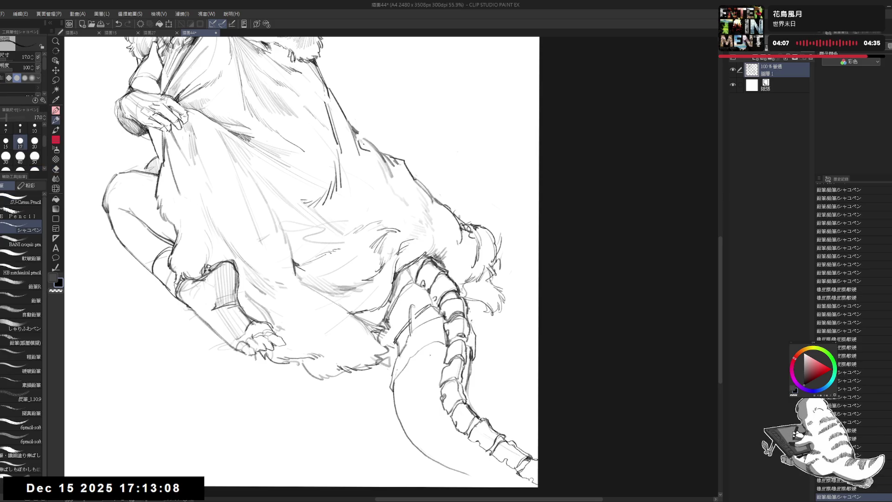
- Erase a stray mark near the tail and draw the first lines of the strap
key(e)
scroll(406, 297, up, 1)
scroll(406, 298, up, 1)
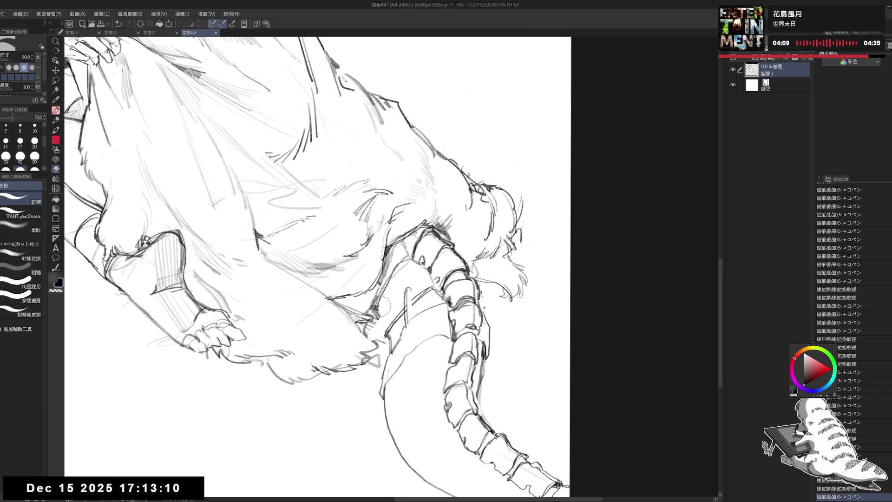
click(405, 289)
key(p)
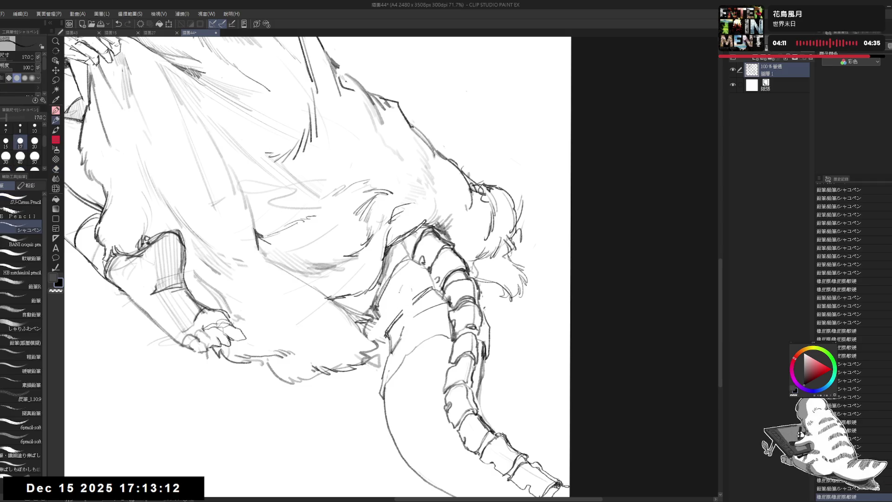
mouse_move(403, 283)
mouse_down()
mouse_move(408, 316)
mouse_move(392, 291)
mouse_move(386, 307)
mouse_move(403, 343)
mouse_move(399, 334)
mouse_up()
key(e)
key(p)
key(e)
key(p)
key(e)
key(p)
drag(413, 301, 416, 321)
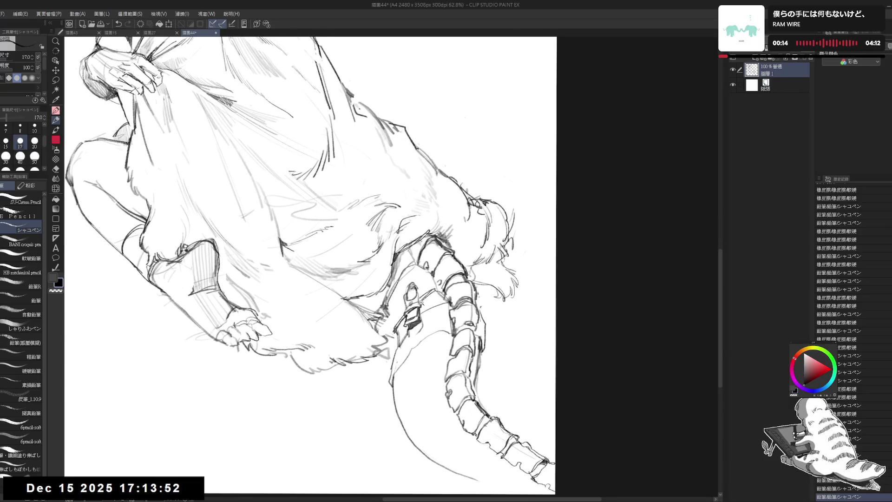
- Build up the strap's edges down the tail, erasing overlapping lines between strokes
key(e)
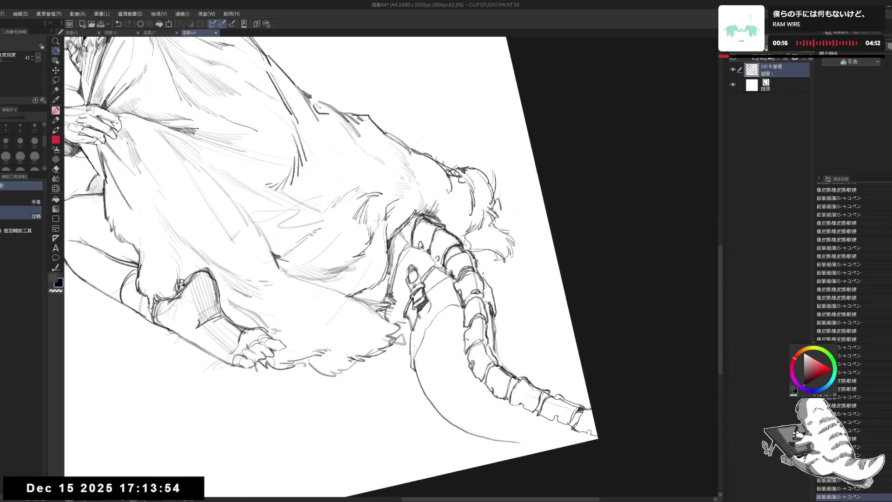
mouse_move(440, 318)
mouse_down()
mouse_move(427, 312)
mouse_move(439, 301)
mouse_up()
key(p)
key(e)
key(p)
drag(415, 329, 437, 291)
key(e)
drag(421, 347, 432, 334)
key(p)
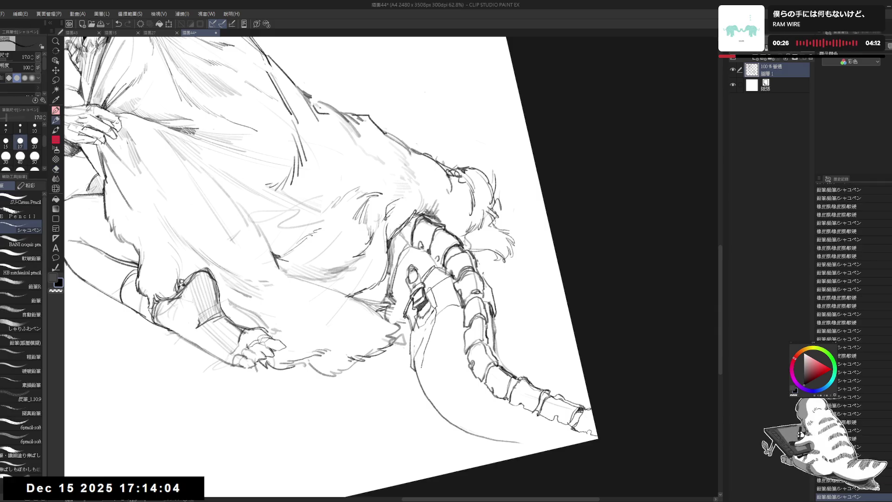
drag(421, 367, 420, 385)
key(e)
drag(437, 314, 426, 328)
drag(426, 337, 415, 353)
key(p)
drag(428, 321, 414, 375)
key(e)
drag(421, 343, 416, 358)
key(p)
mouse_move(425, 323)
mouse_down()
mouse_move(418, 377)
mouse_move(421, 358)
mouse_up()
key(e)
key(p)
drag(437, 315, 427, 334)
drag(429, 332, 419, 391)
key(e)
key(p)
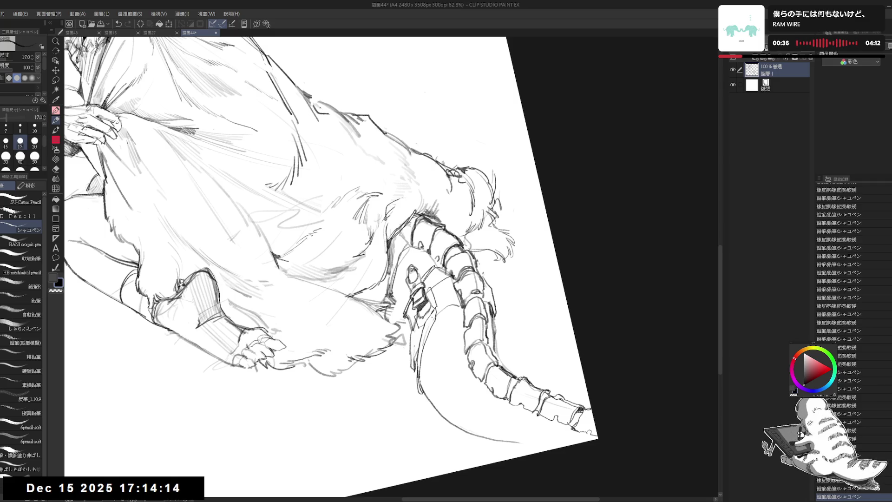
- Rotate the view to clean stray marks off the strap, undoing the last stroke
key(asciicircum)
key(e)
drag(420, 320, 418, 330)
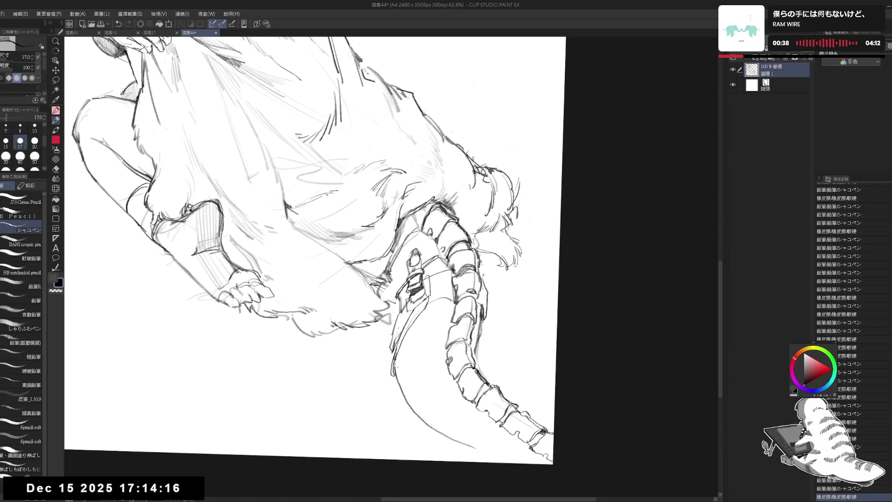
key(minus)
key(e)
mouse_move(432, 283)
mouse_down()
mouse_move(438, 293)
mouse_move(419, 321)
mouse_move(432, 306)
mouse_move(458, 303)
mouse_move(430, 312)
mouse_move(486, 321)
mouse_up()
key(p)
key(asciicircum)
key(e)
key(p)
key(e)
key(p)
key(ctrl+z)
- Add faint marks along the tail band beside the strap
key(e)
key(p)
key(e)
key(p)
key(e)
key(p)
mouse_move(482, 313)
mouse_down()
mouse_move(485, 323)
mouse_move(494, 311)
mouse_up()
key(e)
key(p)
mouse_move(483, 317)
mouse_down()
mouse_move(493, 321)
mouse_move(485, 320)
mouse_up()
mouse_move(481, 308)
mouse_down()
mouse_move(485, 321)
mouse_move(438, 310)
mouse_up()
key(e)
key(p)
key(e)
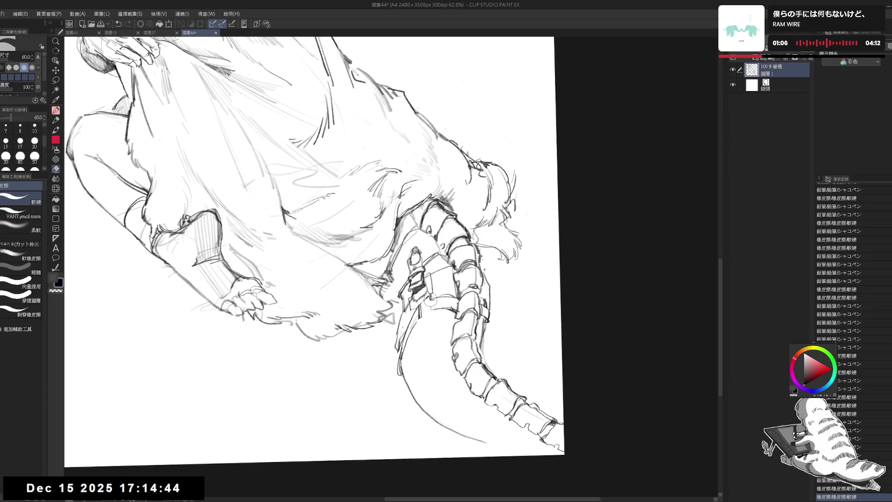
key(p)
scroll(424, 299, down, 4)
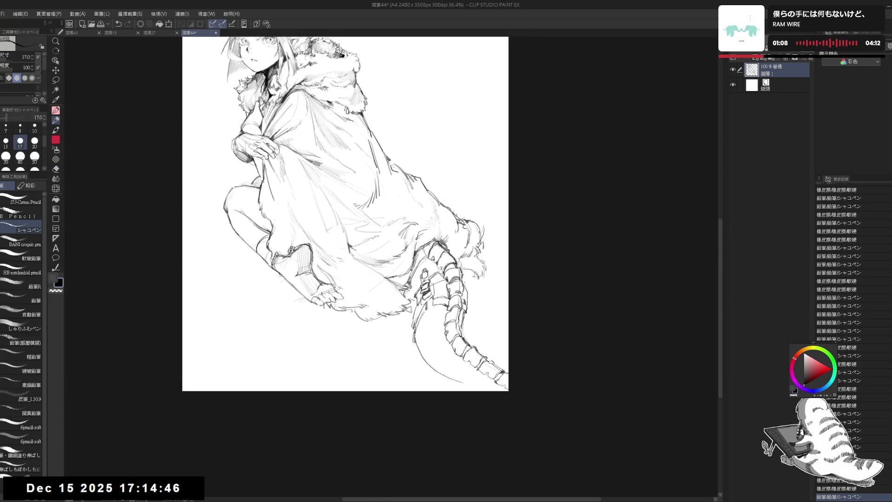
- Erase stray tail lines, add a strap stroke, and fill a small strap gap dark
key(e)
mouse_move(463, 279)
mouse_down()
mouse_move(469, 290)
mouse_move(434, 298)
mouse_move(431, 314)
mouse_move(449, 299)
mouse_up()
key(p)
scroll(428, 294, up, 3)
scroll(446, 297, up, 1)
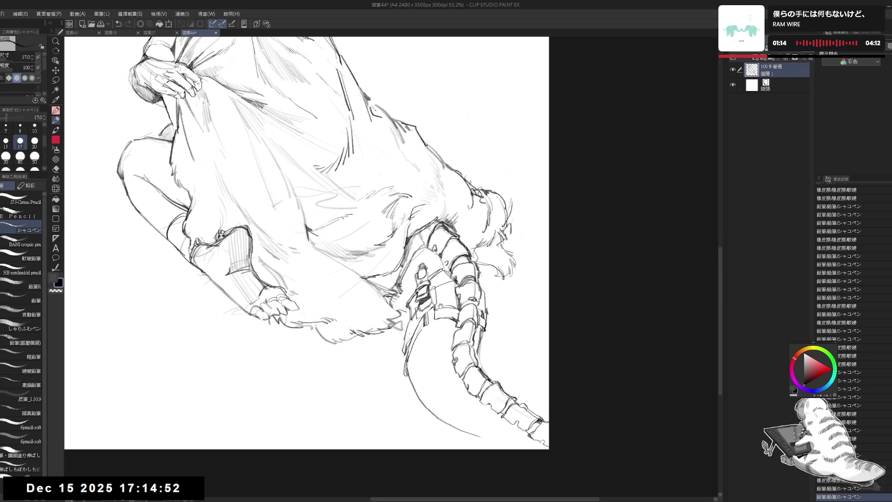
scroll(379, 336, down, 1)
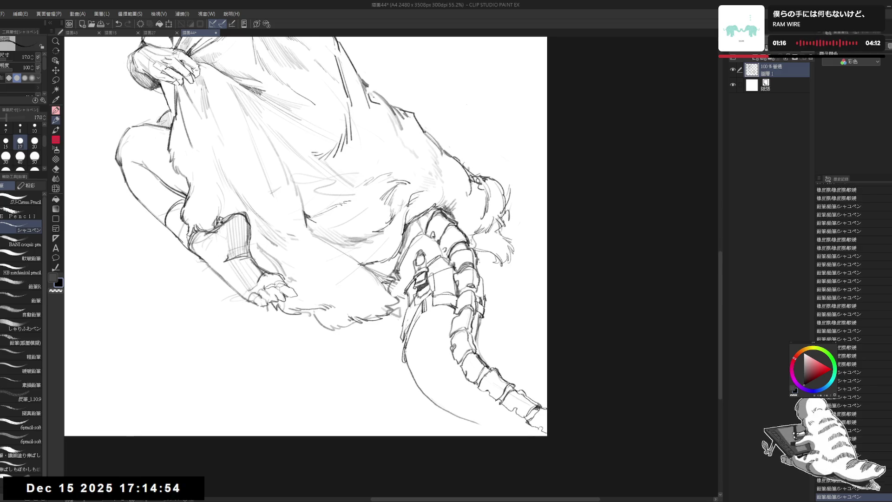
drag(435, 297, 441, 306)
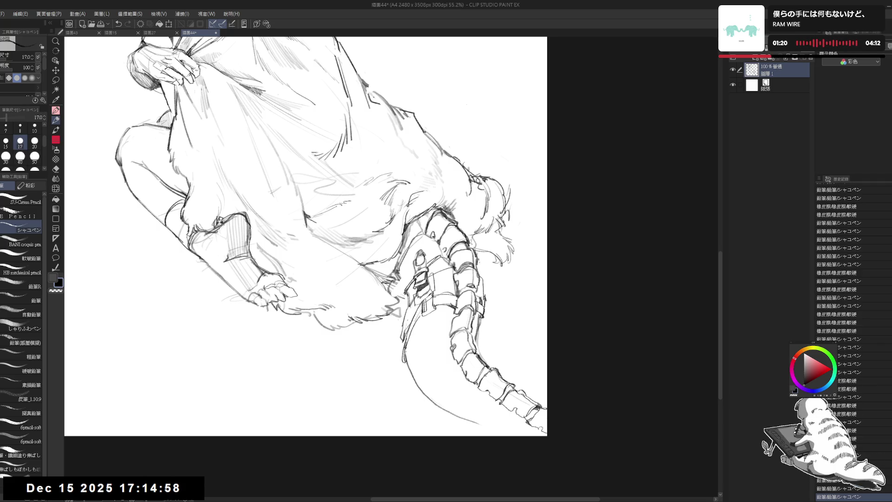
click(429, 295)
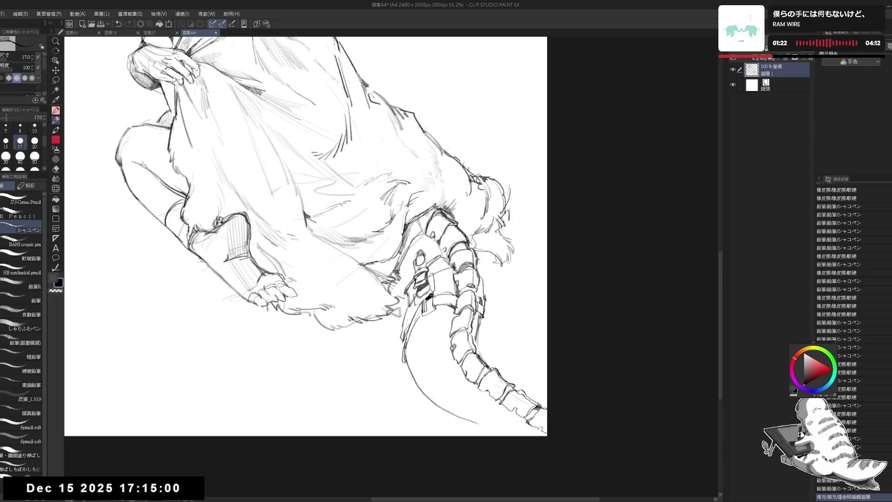
- Touch up faint strokes on the tail and strap, then recenter the view on the figure's head
drag(474, 214, 478, 216)
drag(478, 215, 464, 273)
scroll(446, 274, down, 3)
key(e)
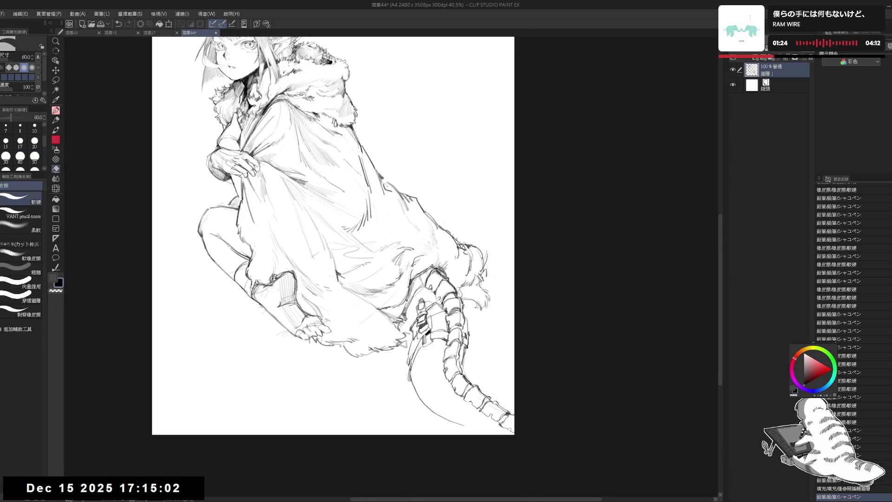
key(p)
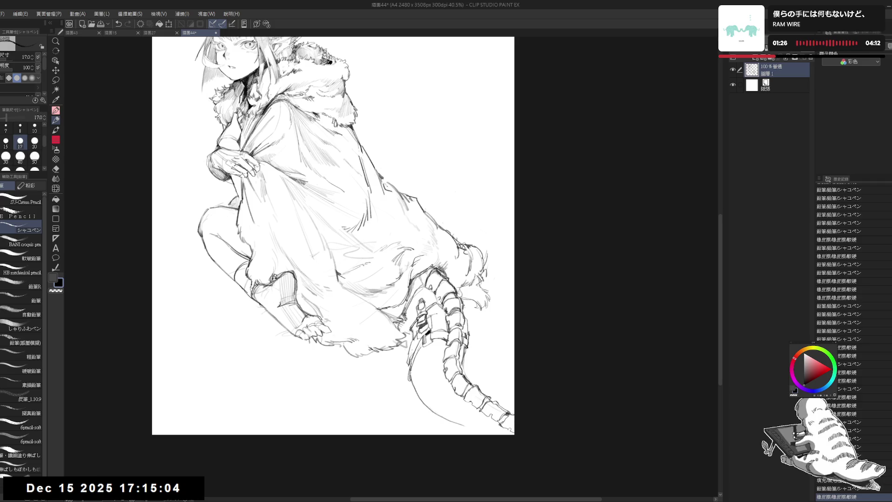
drag(443, 317, 445, 325)
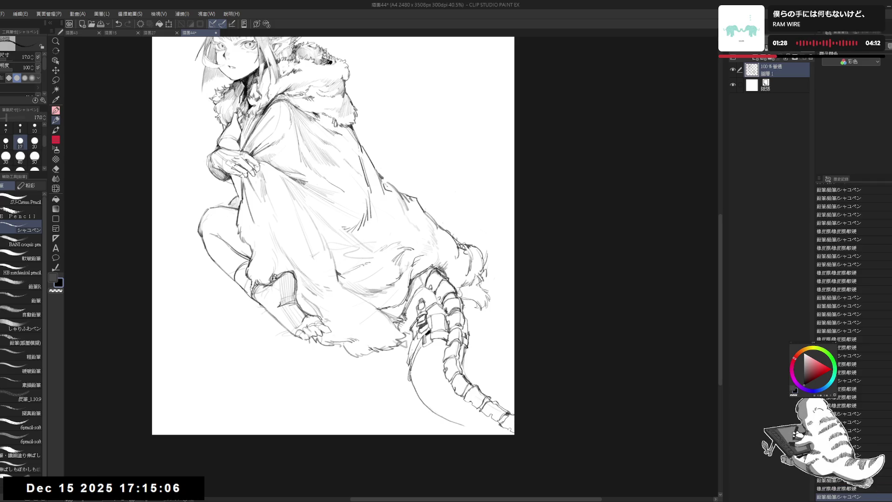
key(e)
mouse_move(423, 297)
mouse_down()
mouse_move(428, 310)
mouse_move(437, 302)
mouse_up()
key(p)
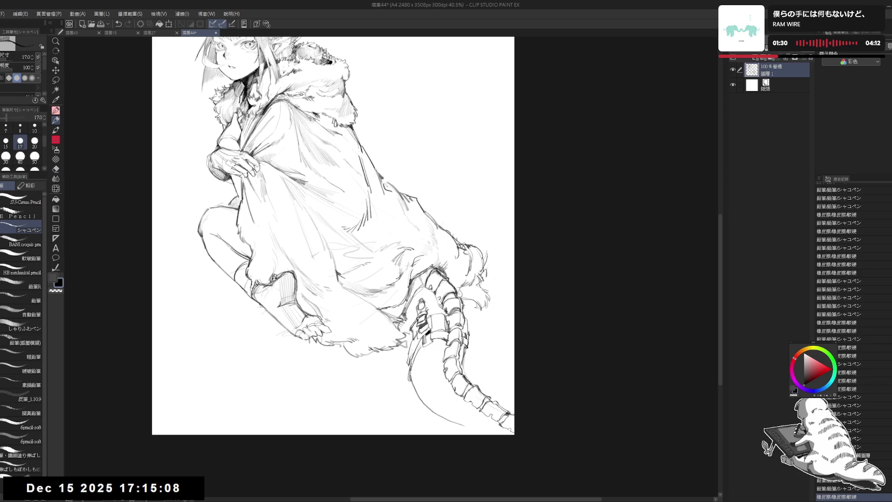
drag(477, 233, 481, 279)
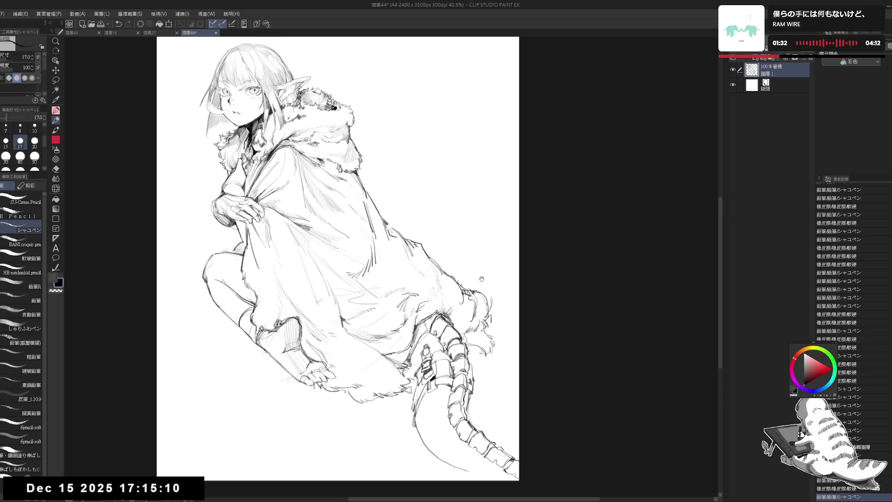
drag(407, 376, 405, 367)
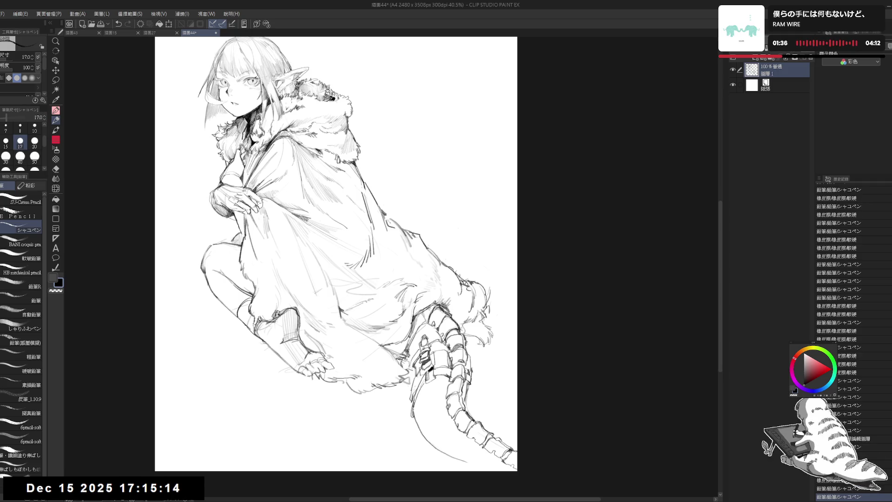
drag(412, 348, 421, 361)
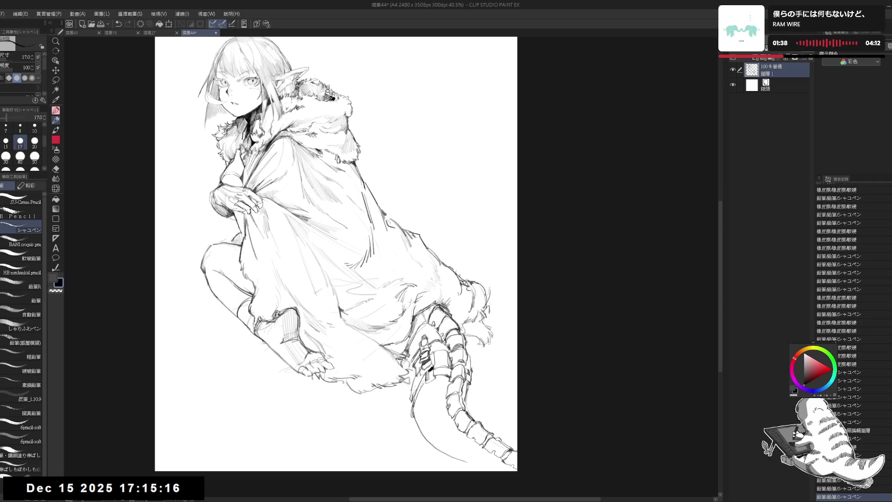
drag(324, 254, 368, 260)
- Erase stray lines around the elf's mouth at 82.8%, undo one stroke, then return to 40.5%
scroll(246, 43, up, 3)
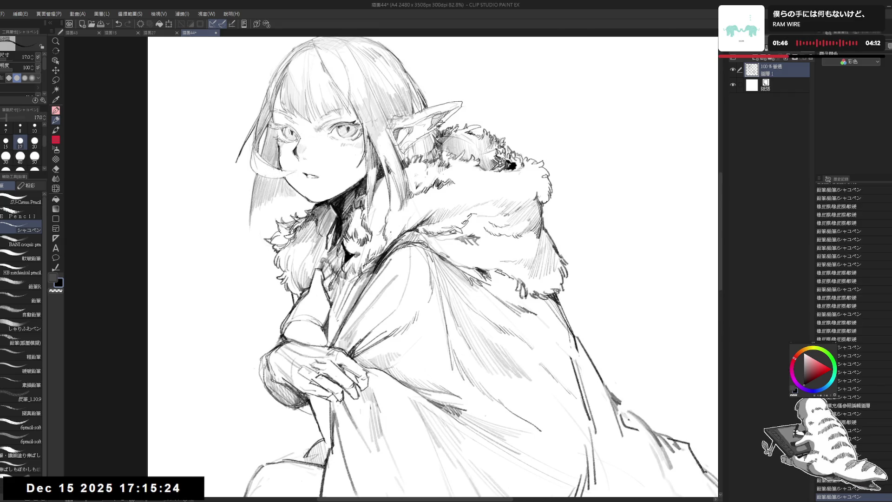
key(e)
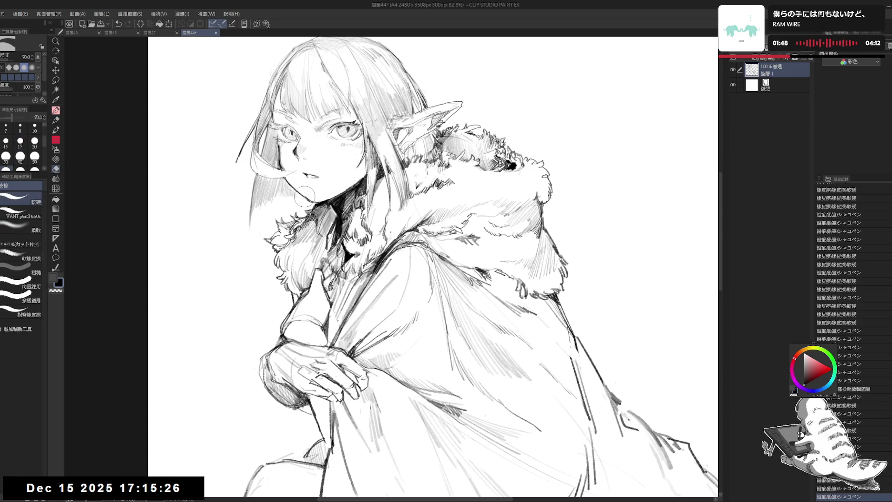
mouse_move(291, 183)
mouse_down()
mouse_move(279, 183)
mouse_move(346, 188)
mouse_move(368, 140)
mouse_up()
key(p)
key(ctrl+z)
key(ctrl+minus)
key(ctrl+minus)
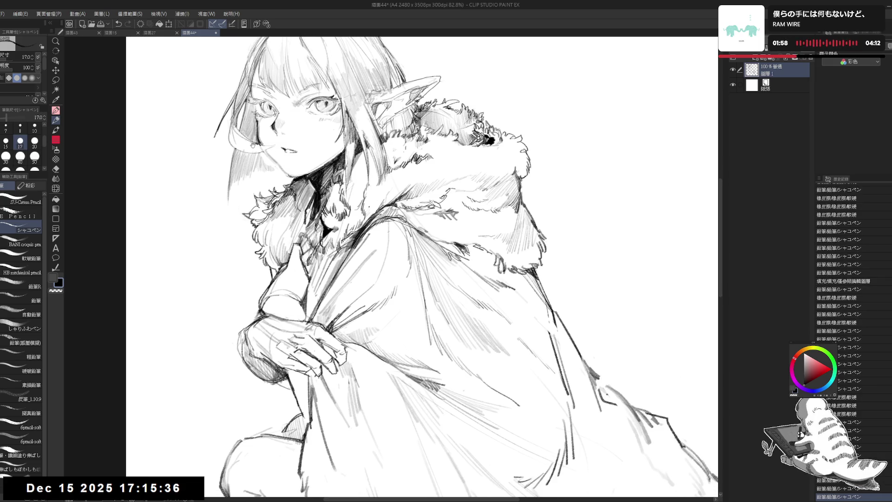
key(ctrl+minus)
mouse_move(492, 435)
mouse_down()
mouse_move(471, 355)
mouse_move(482, 369)
mouse_up()
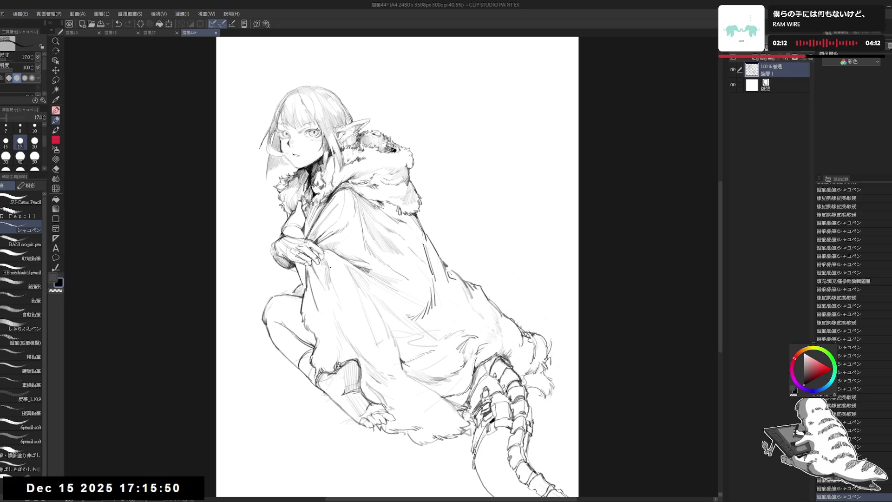
- Erase a stray bit on the cloak and add small pencil strokes and a dot to it
key(ctrl+z)
key(ctrl+y)
mouse_move(385, 277)
mouse_down()
mouse_move(411, 296)
mouse_move(398, 291)
mouse_up()
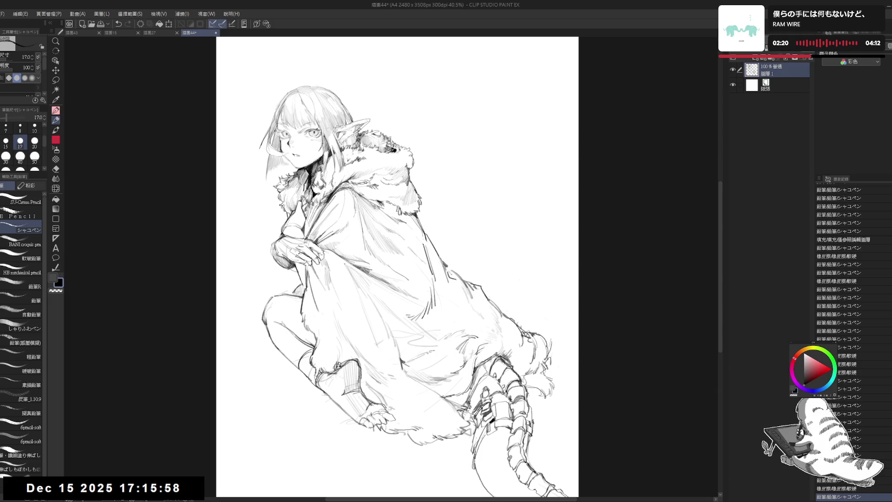
drag(331, 262, 352, 290)
scroll(444, 360, down, 2)
drag(392, 395, 456, 445)
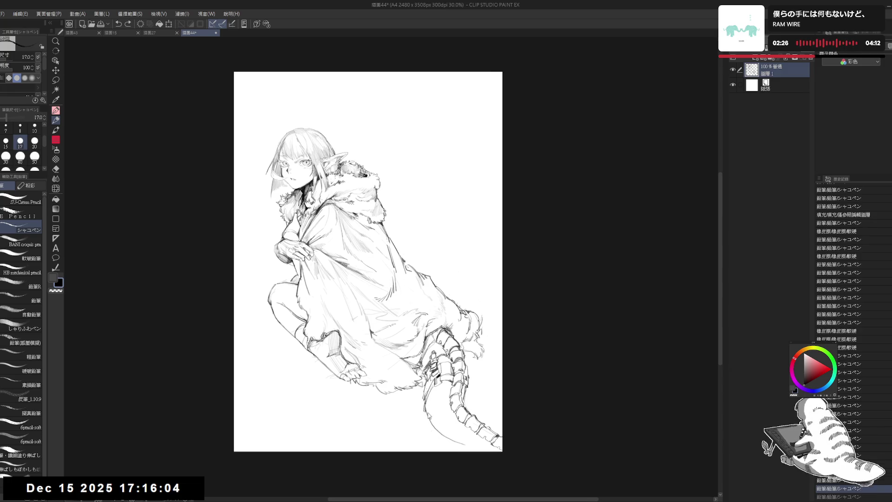
click(353, 300)
mouse_move(339, 346)
mouse_down()
mouse_move(333, 358)
mouse_move(325, 336)
mouse_move(335, 354)
mouse_move(346, 349)
mouse_up()
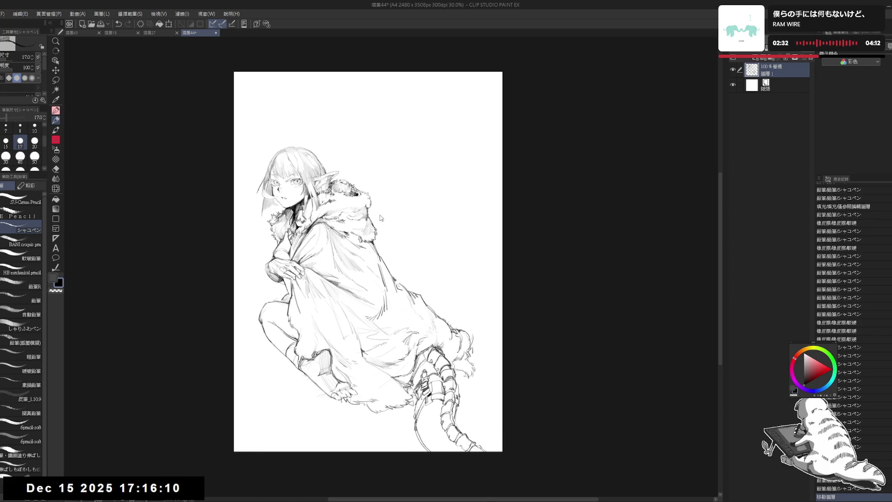
scroll(380, 218, up, 2)
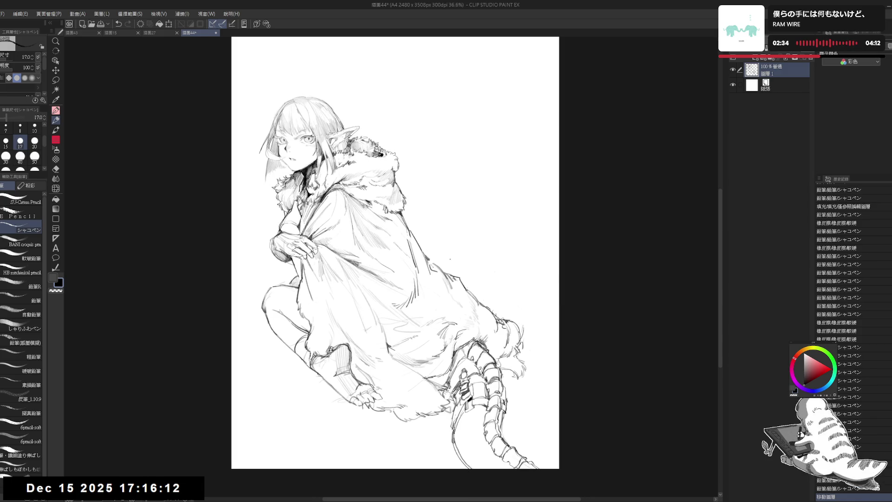
drag(436, 262, 437, 318)
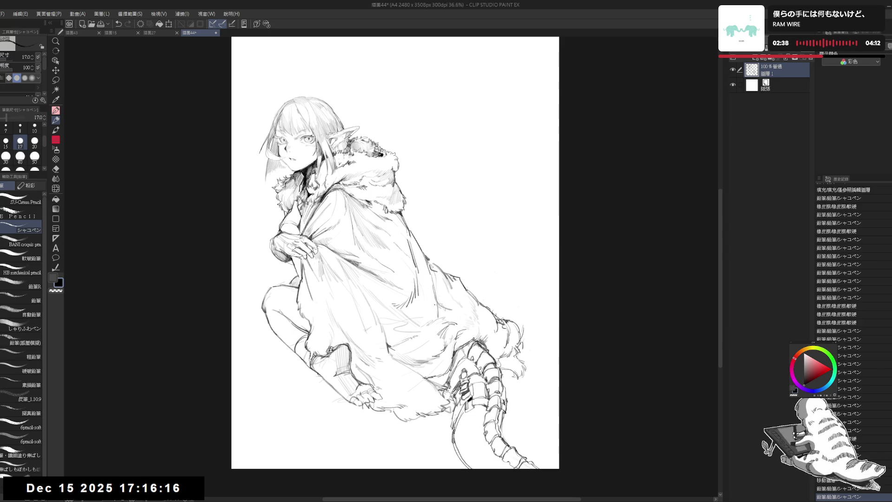
- Erase small stray marks on the cloak fur and add small pencil touches
key(ctrl+z)
key(e)
key(p)
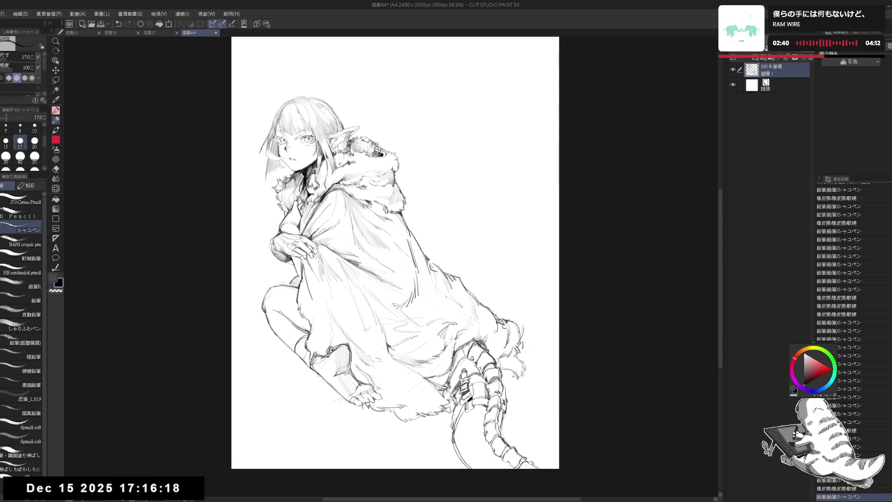
key(e)
drag(455, 307, 462, 300)
key(p)
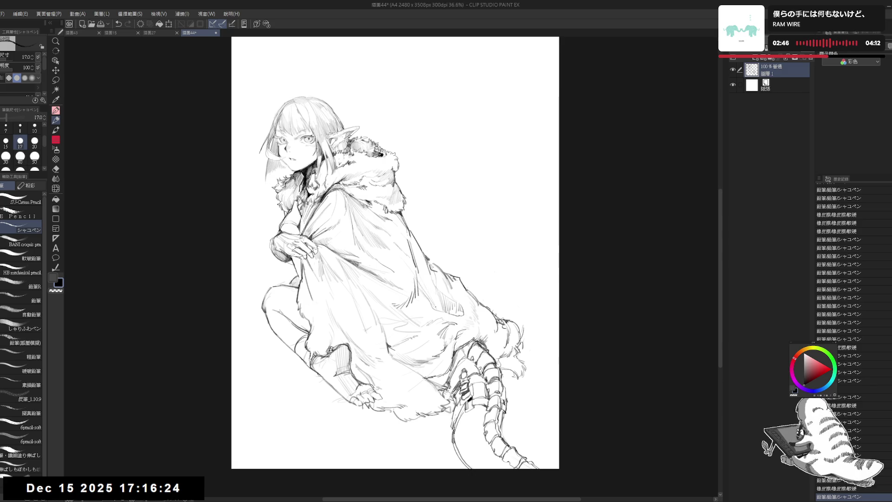
drag(482, 283, 464, 286)
key(e)
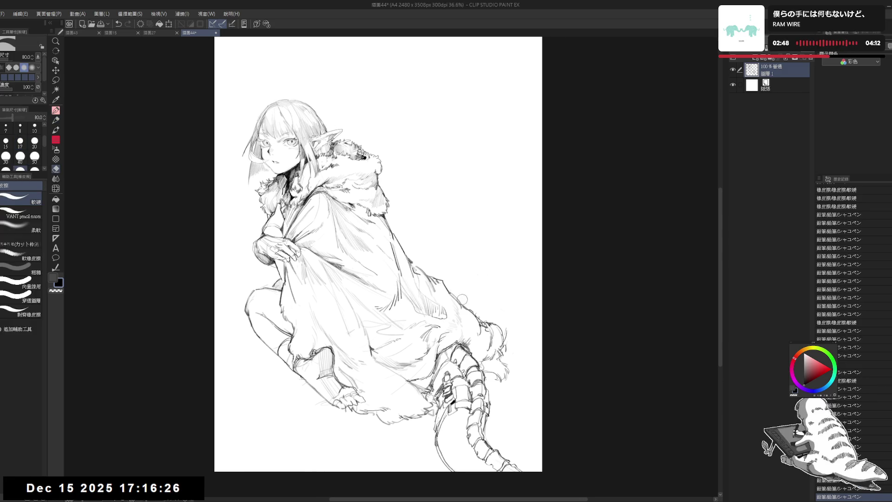
click(462, 299)
key(p)
click(467, 302)
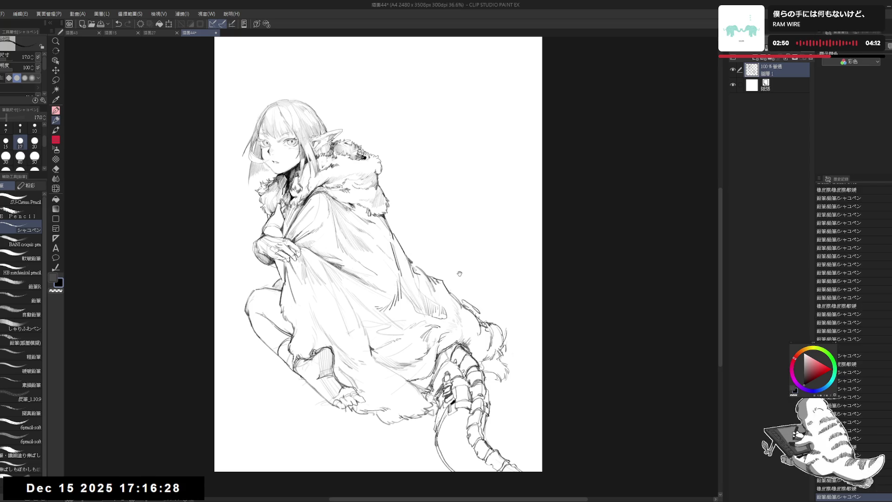
drag(459, 274, 470, 294)
- Erase stray lines near the hood and left hair, restore hatching by the hands, touch up the cheek
key(e)
drag(379, 175, 390, 143)
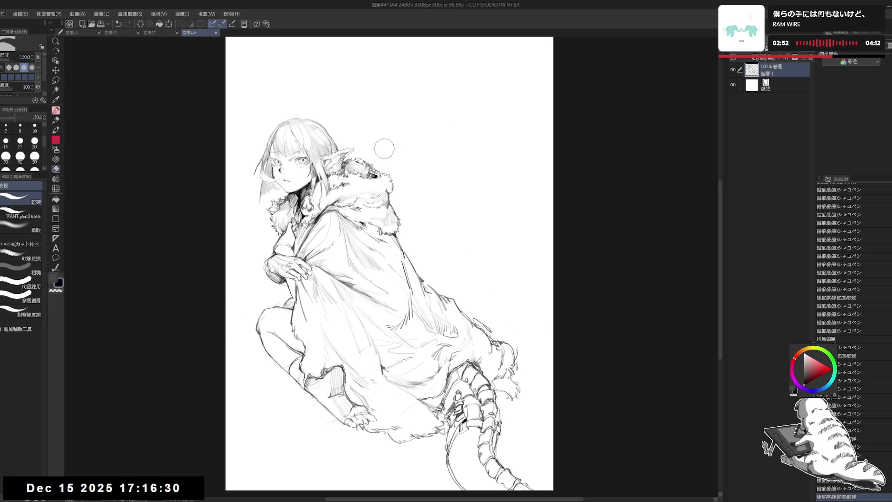
key(p)
mouse_move(318, 259)
mouse_down()
mouse_move(362, 266)
mouse_move(339, 315)
mouse_move(342, 333)
mouse_up()
key(ctrl+z)
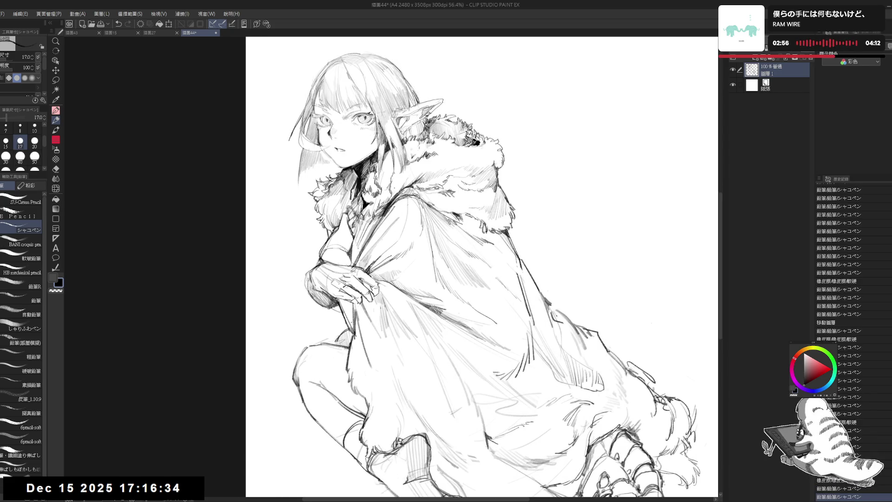
drag(466, 197, 462, 202)
drag(469, 146, 445, 162)
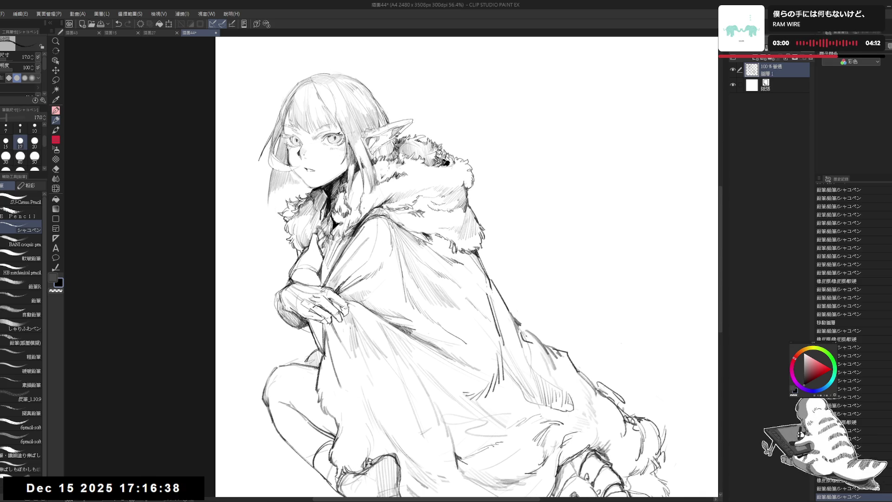
drag(249, 214, 260, 185)
drag(445, 163, 442, 166)
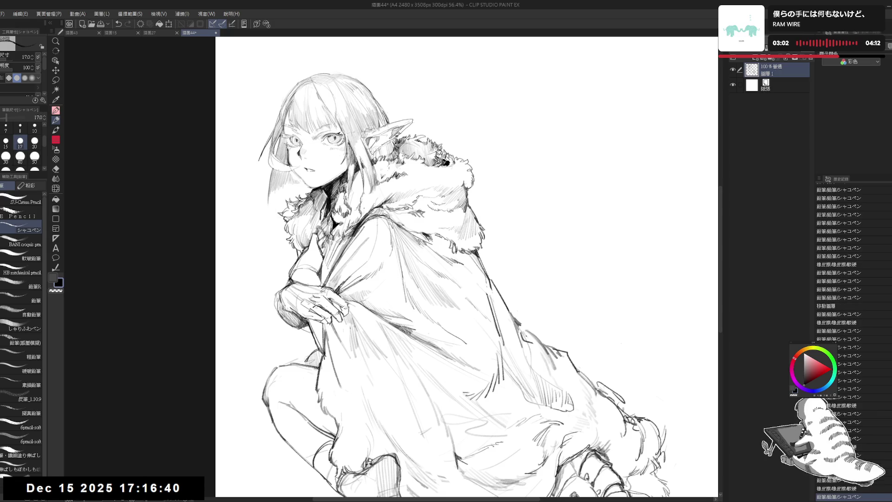
drag(293, 171, 300, 178)
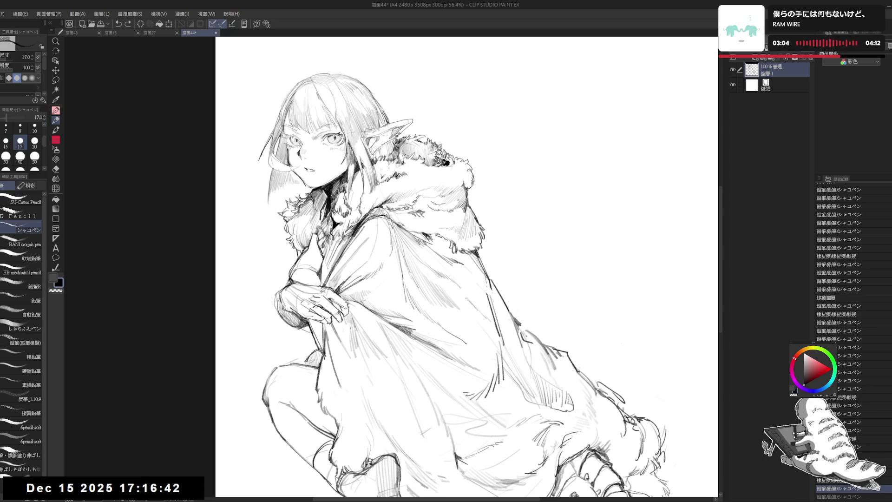
key(ctrl+y)
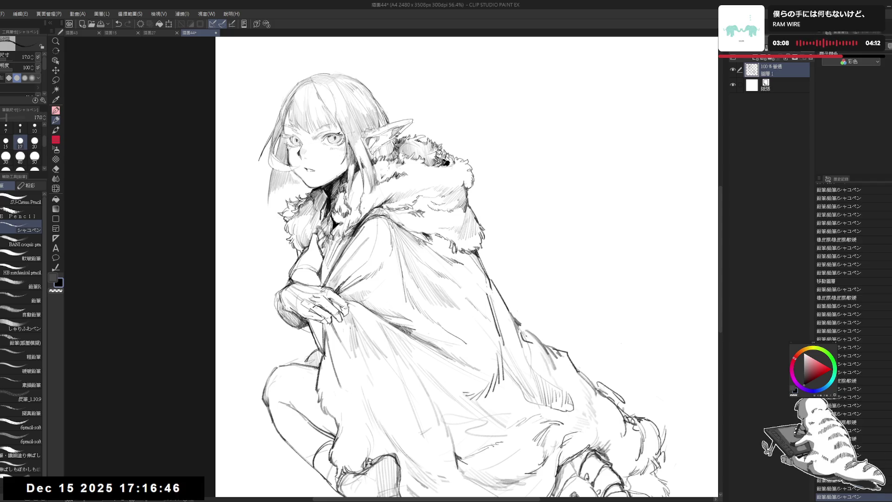
scroll(467, 267, down, 5)
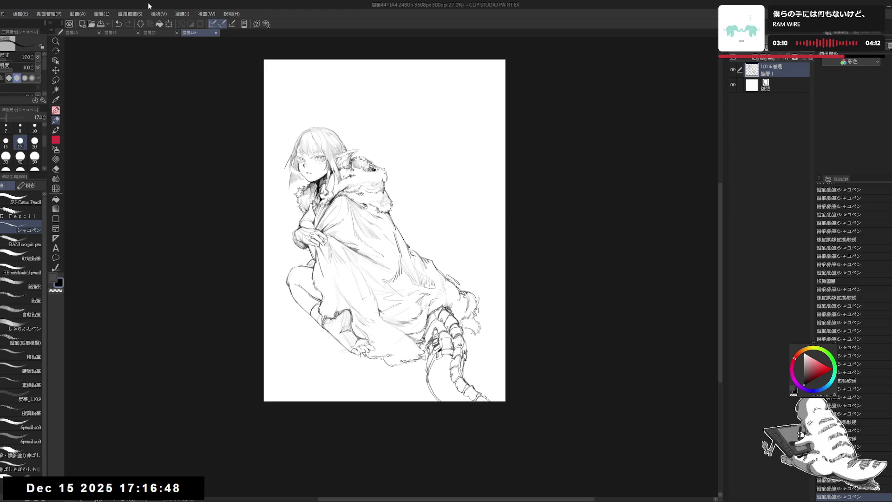
- Extend the canvas top and right edges in two resizes to reach 3544×4900 px
key(ctrl+t)
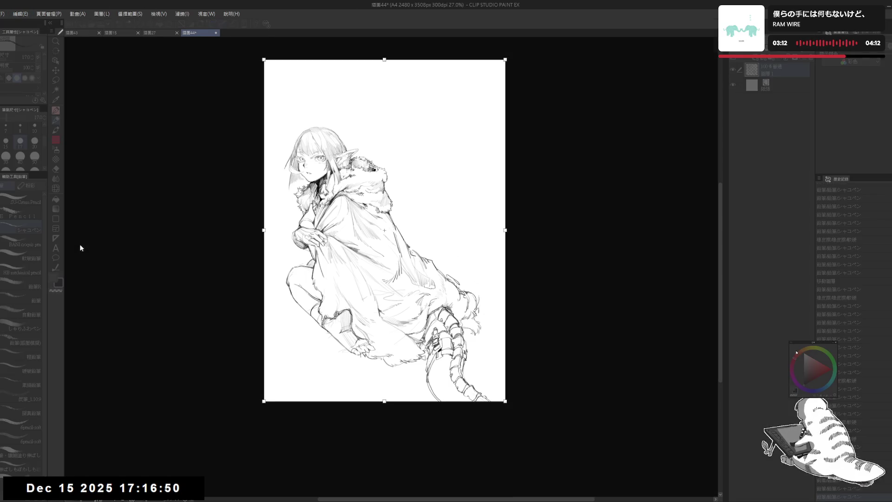
drag(382, 61, 383, 1)
drag(504, 208, 602, 205)
key(Return)
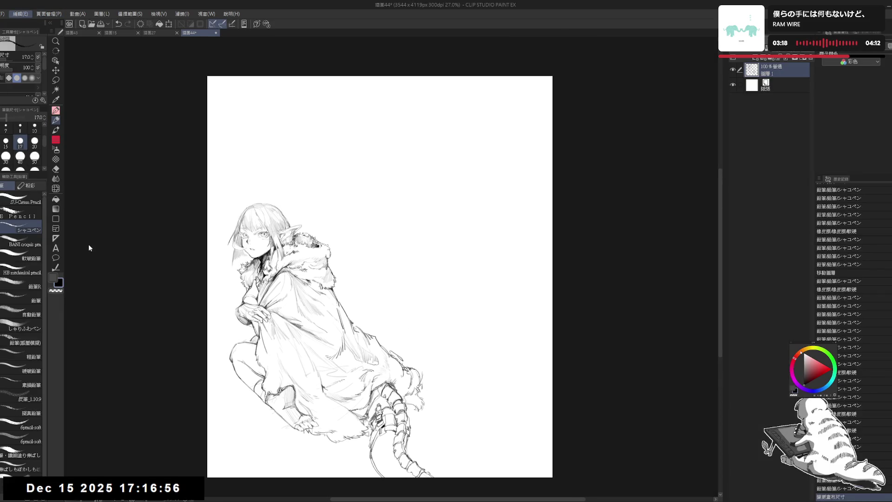
key(ctrl+t)
drag(379, 77, 384, 1)
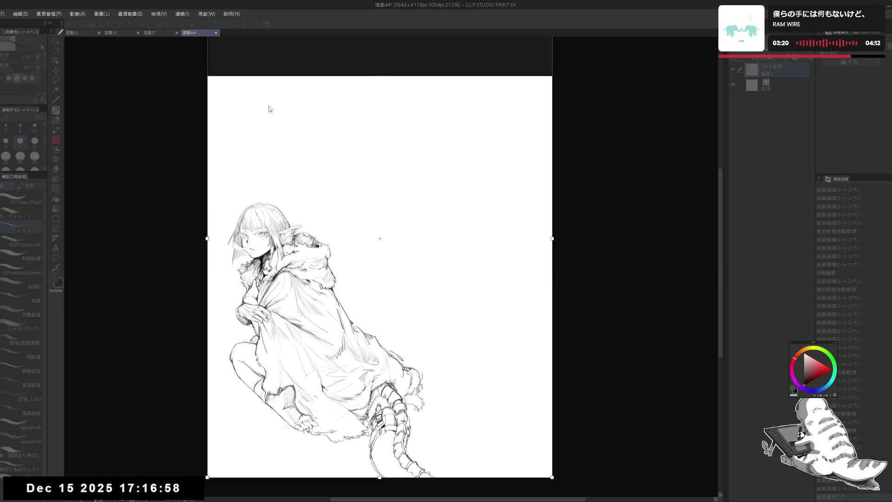
key(Return)
- Add a new empty raster layer above the elf for the second figure
key(ctrl+shift+n)
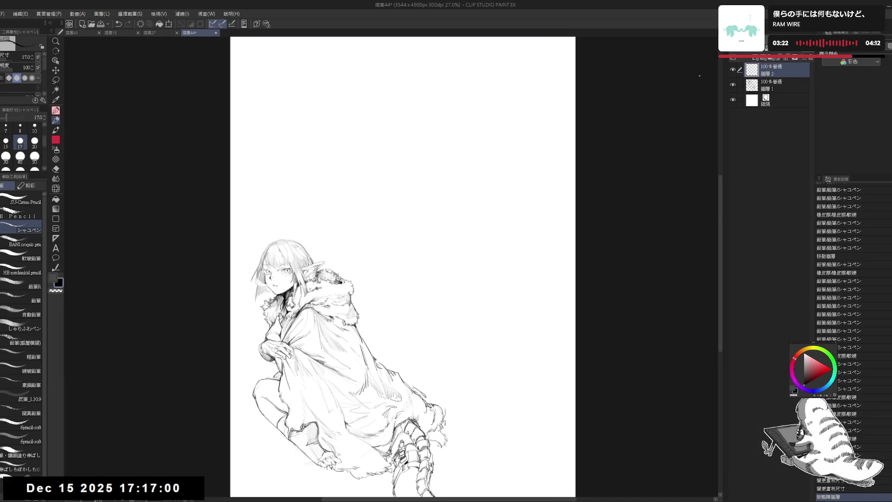
key(ctrl+plus)
drag(367, 178, 386, 186)
drag(382, 91, 383, 75)
key(ctrl+z)
- Sketch the oval outline of the second girl's head with a marked chin
click(388, 78)
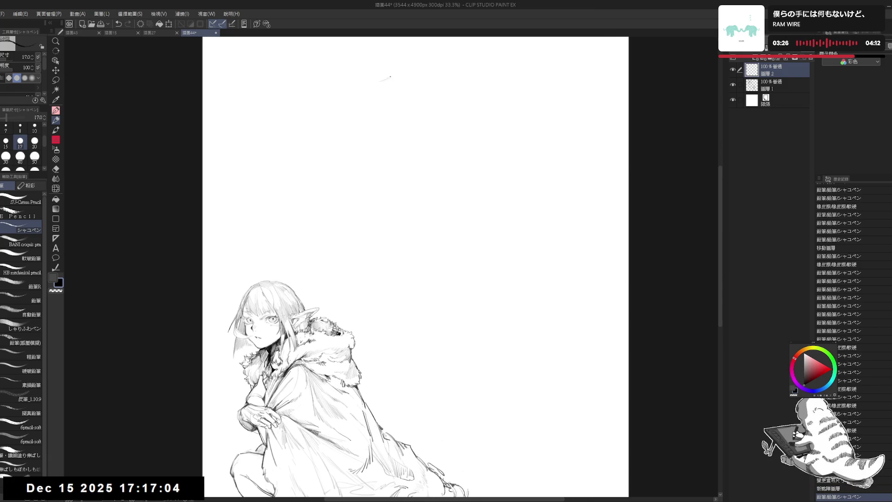
drag(380, 81, 409, 74)
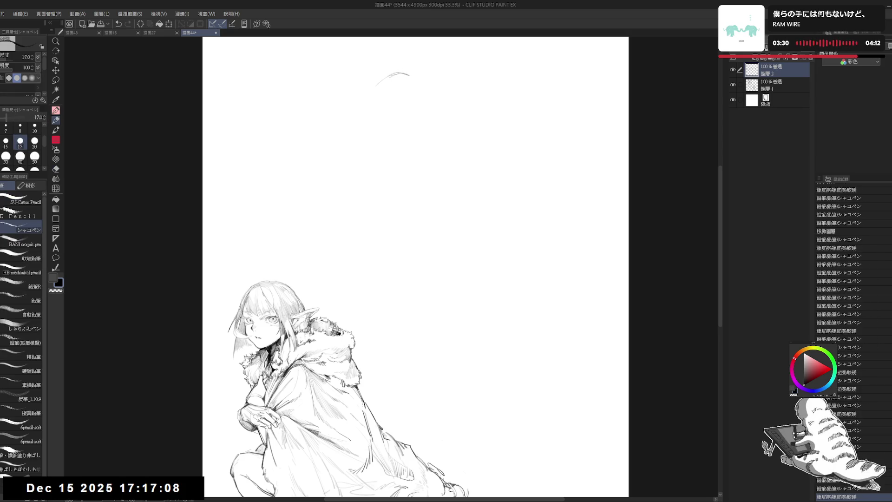
mouse_move(414, 76)
mouse_down()
mouse_move(422, 116)
mouse_move(387, 128)
mouse_move(403, 141)
mouse_move(418, 132)
mouse_up()
click(379, 115)
click(406, 139)
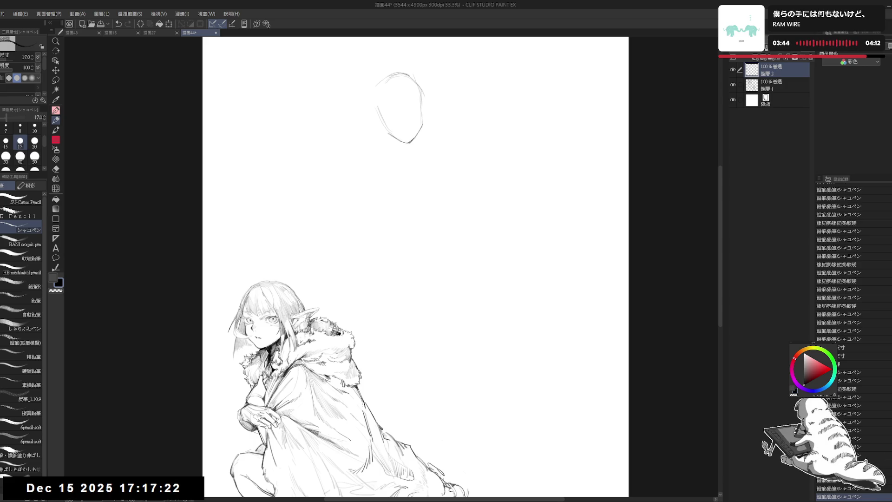
scroll(445, 94, up, 2)
click(411, 99)
drag(416, 115, 416, 135)
drag(409, 88, 416, 111)
mouse_move(415, 114)
mouse_down()
mouse_move(414, 135)
mouse_move(385, 162)
mouse_up()
- Erase and redraw the face's lower-right edge, then extend the chin line into the neck
key(e)
drag(414, 121, 400, 185)
key(p)
mouse_move(399, 175)
mouse_down()
mouse_move(401, 185)
mouse_move(393, 163)
mouse_move(399, 173)
mouse_move(382, 172)
mouse_up()
mouse_move(412, 144)
mouse_down()
mouse_move(390, 159)
mouse_move(404, 188)
mouse_move(402, 166)
mouse_move(403, 196)
mouse_up()
key(e)
key(p)
mouse_move(389, 187)
mouse_down()
mouse_move(353, 202)
mouse_move(367, 195)
mouse_move(339, 195)
mouse_move(418, 177)
mouse_up()
- Draw the shoulder, back contour and collar line, and darken the choker hatching on the neck
mouse_move(415, 144)
mouse_down()
mouse_move(411, 170)
mouse_move(440, 175)
mouse_move(449, 199)
mouse_move(458, 189)
mouse_move(416, 364)
mouse_up()
drag(427, 333, 419, 347)
mouse_move(414, 168)
mouse_down()
mouse_move(456, 173)
mouse_move(422, 326)
mouse_up()
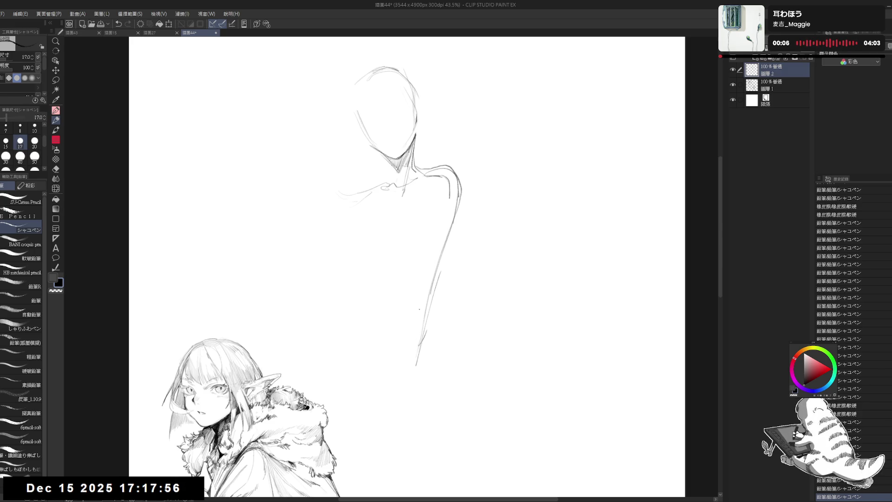
mouse_move(430, 169)
mouse_down()
mouse_move(390, 212)
mouse_move(345, 218)
mouse_move(349, 207)
mouse_up()
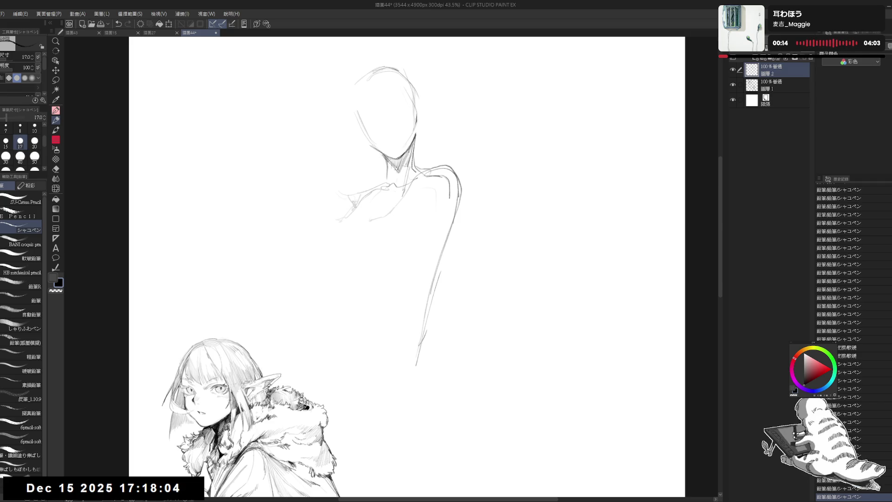
drag(413, 160, 388, 170)
scroll(399, 209, up, 3)
- Erase strokes at the head's top-left and draw the torso's dark left contour
key(e)
mouse_move(343, 110)
mouse_down()
mouse_move(356, 121)
mouse_move(352, 153)
mouse_up()
key(p)
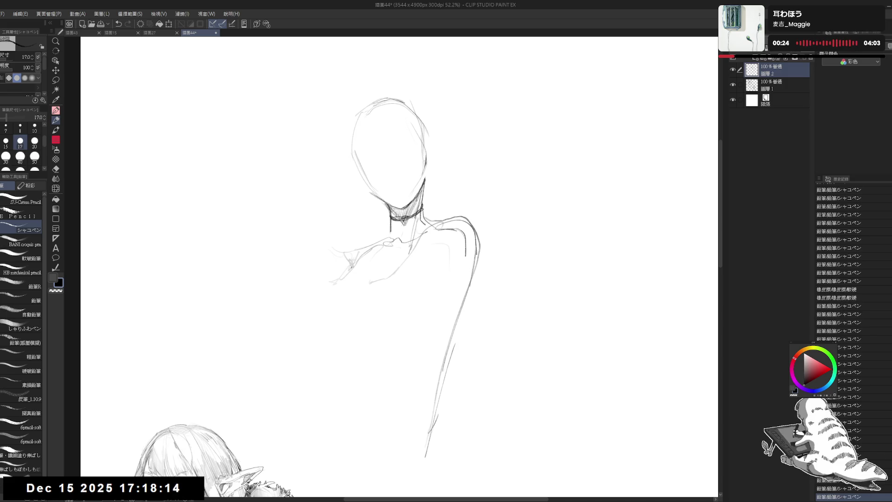
mouse_move(349, 269)
mouse_down()
mouse_move(331, 285)
mouse_move(347, 279)
mouse_move(335, 319)
mouse_move(334, 302)
mouse_move(353, 385)
mouse_move(351, 427)
mouse_up()
mouse_move(346, 284)
mouse_down()
mouse_move(334, 322)
mouse_move(350, 356)
mouse_up()
drag(354, 386, 360, 497)
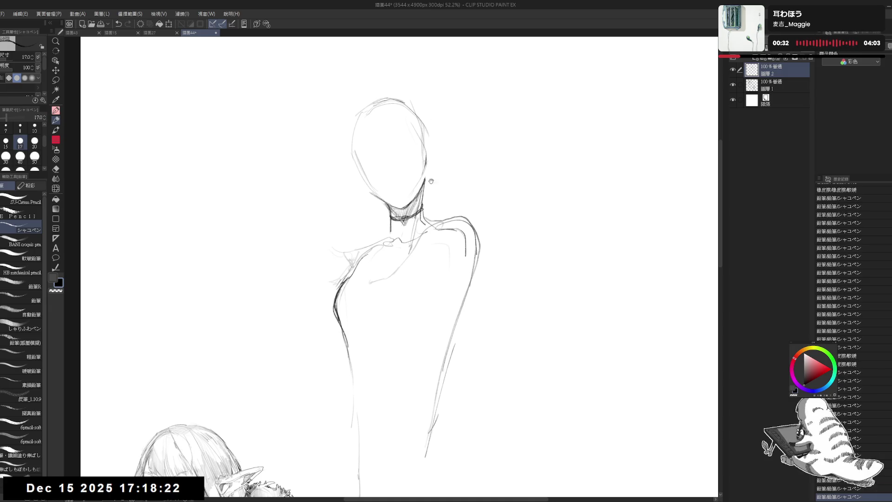
drag(431, 181, 427, 126)
drag(349, 316, 425, 353)
drag(342, 290, 355, 306)
drag(336, 270, 346, 313)
- Draw the waist curves, right hip, and left and right leg contours
drag(425, 335, 455, 377)
drag(395, 427, 395, 460)
drag(419, 233, 411, 199)
drag(411, 288, 487, 395)
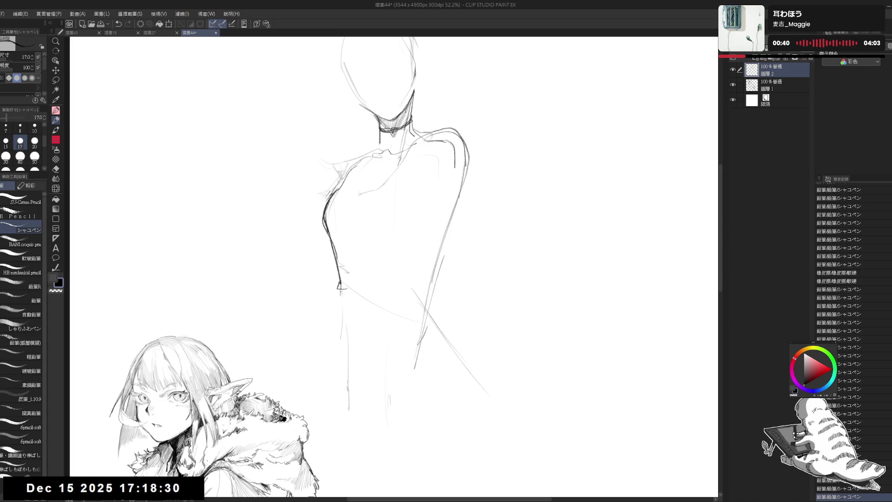
drag(340, 282, 336, 333)
mouse_move(338, 297)
mouse_down()
mouse_move(431, 279)
mouse_move(371, 299)
mouse_up()
drag(342, 288, 331, 356)
drag(339, 390, 350, 462)
drag(430, 302, 464, 355)
mouse_move(434, 319)
mouse_down()
mouse_move(426, 335)
mouse_move(441, 461)
mouse_up()
- Draw hair on the head's left side and reduce the brush size to 15
drag(440, 201, 444, 265)
mouse_move(410, 97)
mouse_down()
mouse_move(408, 113)
mouse_move(342, 135)
mouse_move(340, 160)
mouse_up()
key(e)
key(p)
key(ctrl+z)
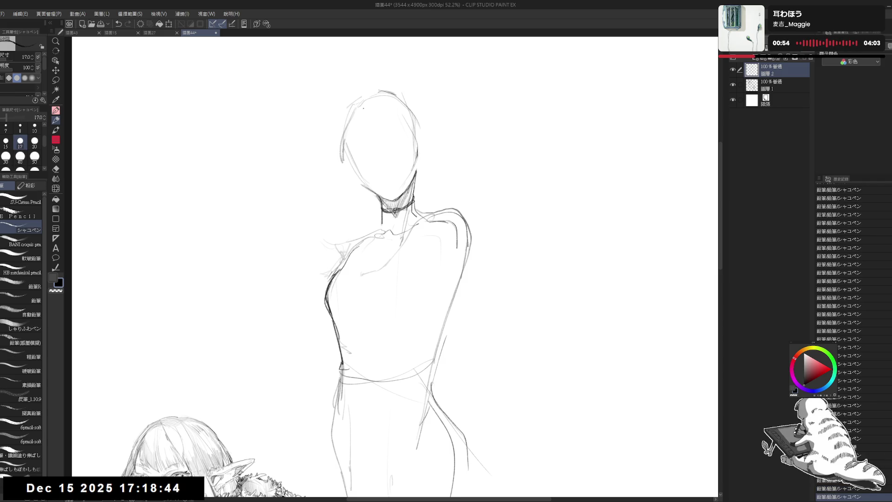
mouse_move(364, 105)
mouse_down()
mouse_move(367, 151)
mouse_move(354, 153)
mouse_up()
click(322, 77)
key(bracketleft)
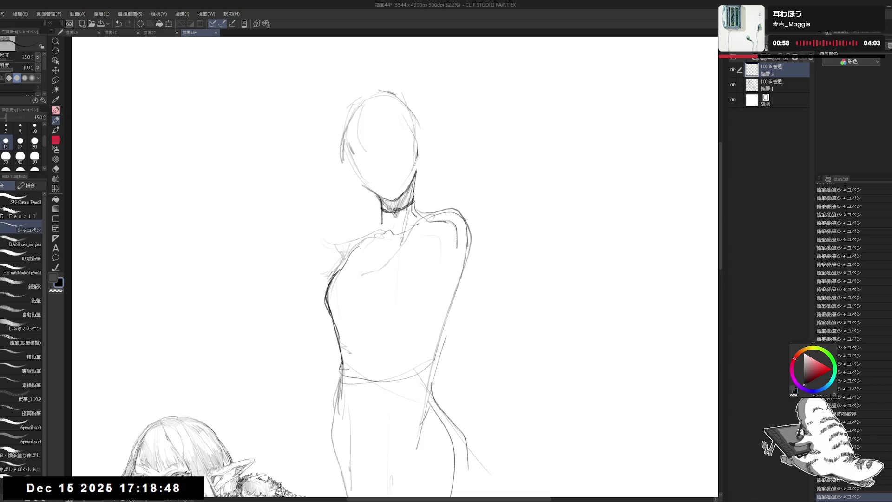
- Hatch in the blunt-cut bangs across the left, middle and right, with a long strand
drag(346, 142, 357, 153)
drag(355, 144, 360, 152)
drag(359, 145, 364, 153)
drag(371, 99, 386, 149)
drag(386, 135, 387, 150)
mouse_move(387, 135)
mouse_down()
mouse_move(388, 149)
mouse_move(377, 151)
mouse_up()
drag(376, 126, 378, 152)
drag(376, 125, 376, 152)
drag(373, 135, 373, 152)
mouse_move(371, 140)
mouse_down()
mouse_move(372, 153)
mouse_move(390, 149)
mouse_move(378, 153)
mouse_move(409, 140)
mouse_move(396, 146)
mouse_up()
- Clean marks inside the bangs and add strokes along their right edge
key(e)
key(p)
drag(398, 135, 407, 146)
drag(392, 106, 400, 145)
drag(398, 127, 398, 143)
- Add short hatched strokes along the bangs' right side, undoing the last overlong one
drag(396, 131, 397, 144)
drag(394, 130, 399, 143)
mouse_move(393, 130)
mouse_down()
mouse_move(394, 145)
mouse_move(400, 141)
mouse_move(392, 155)
mouse_up()
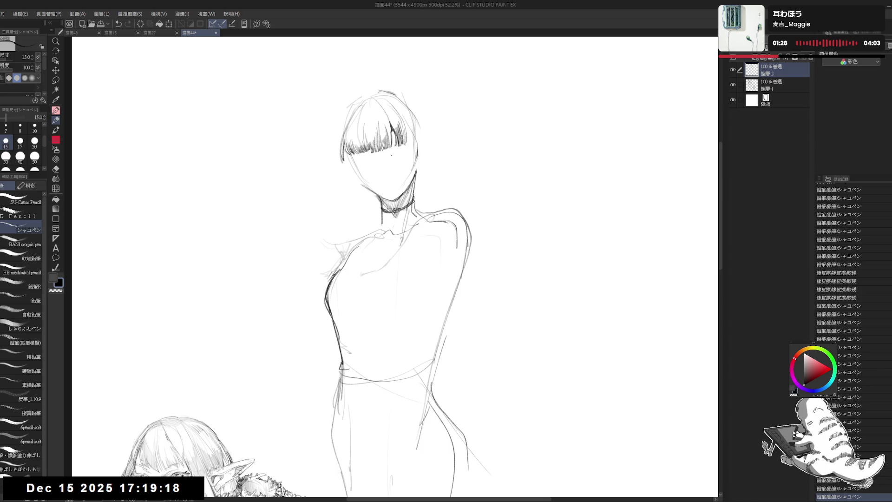
drag(404, 119, 411, 142)
mouse_move(408, 120)
mouse_down()
mouse_move(406, 143)
mouse_move(413, 140)
mouse_move(399, 223)
mouse_up()
key(ctrl+z)
key(ctrl+z)
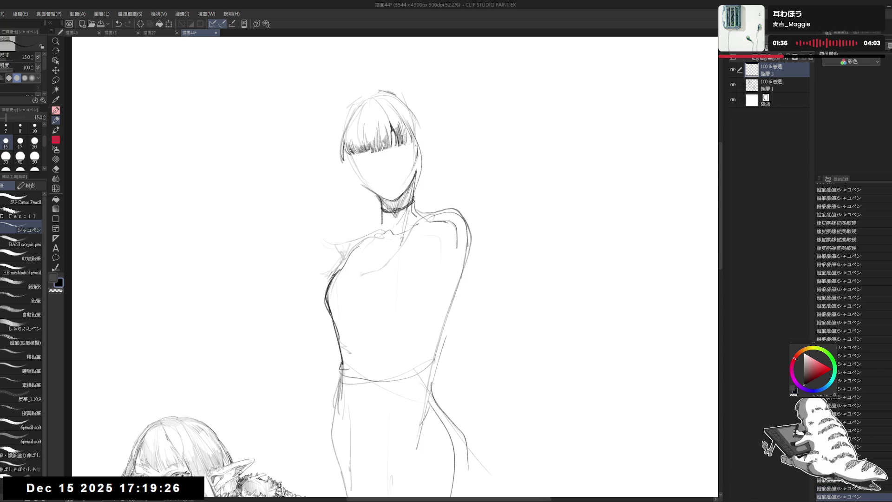
- Erase stray strokes beside the face and along the jaw
drag(420, 144, 399, 188)
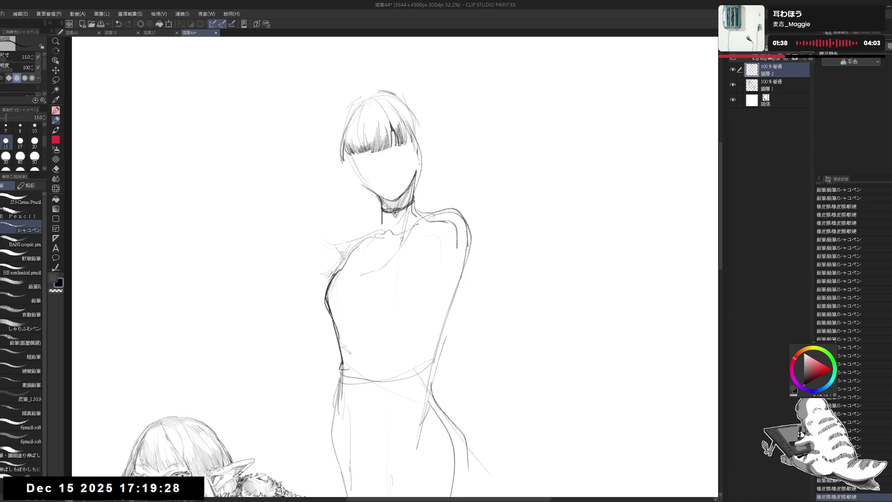
drag(395, 279, 383, 282)
scroll(367, 144, up, 3)
mouse_move(370, 210)
mouse_down()
mouse_move(390, 195)
mouse_move(394, 171)
mouse_up()
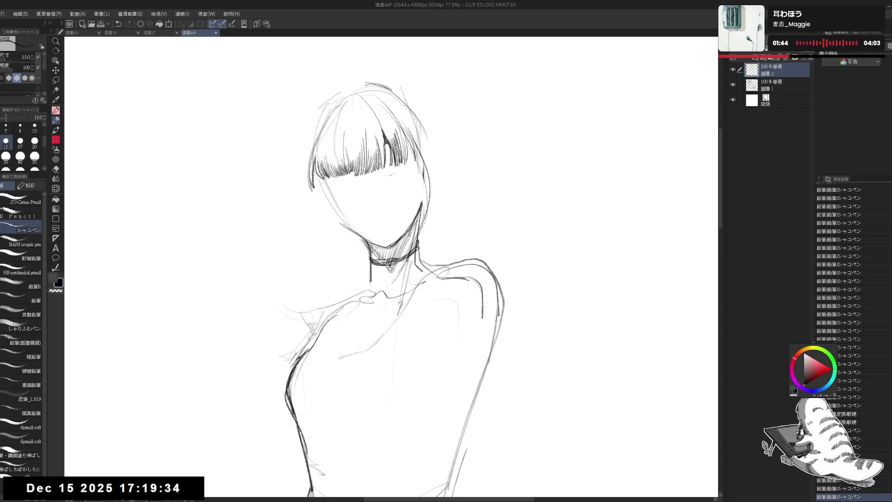
- Add small pencil strokes near the right eye and hair, erasing the closed-eye marks
mouse_move(391, 173)
mouse_down()
mouse_move(404, 168)
mouse_move(383, 185)
mouse_move(413, 167)
mouse_up()
key(e)
key(p)
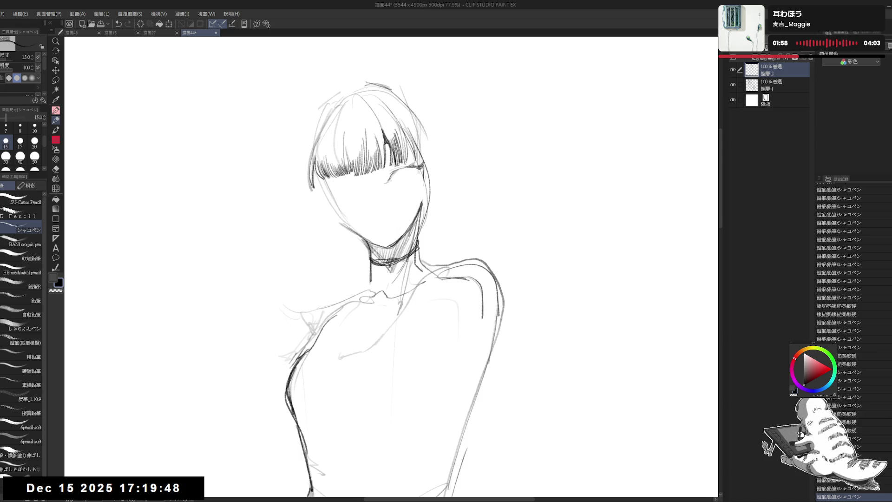
drag(398, 166, 406, 171)
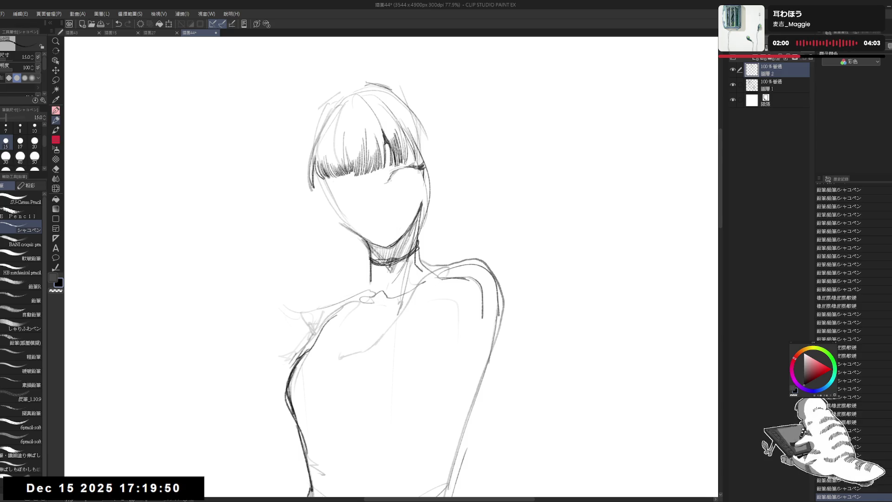
click(424, 145)
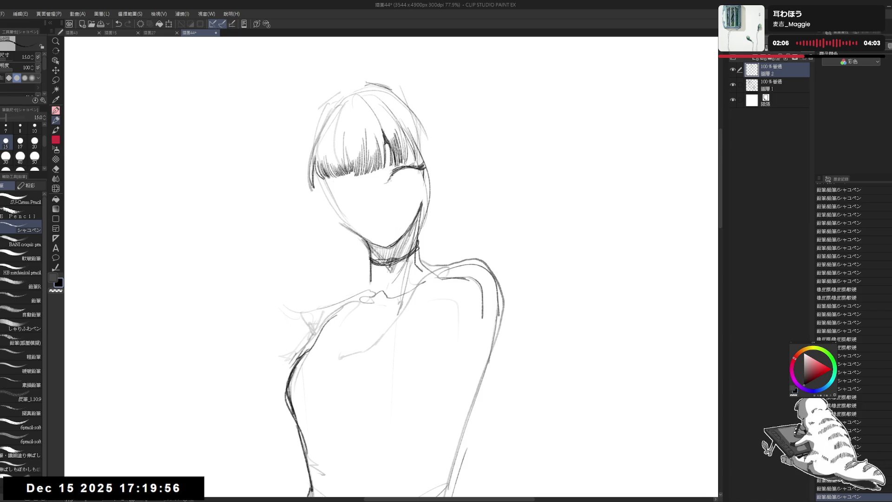
drag(407, 166, 415, 169)
drag(410, 167, 418, 171)
click(354, 189)
click(354, 189)
click(355, 189)
mouse_move(374, 192)
mouse_down()
mouse_move(392, 180)
mouse_move(414, 185)
mouse_move(413, 176)
mouse_up()
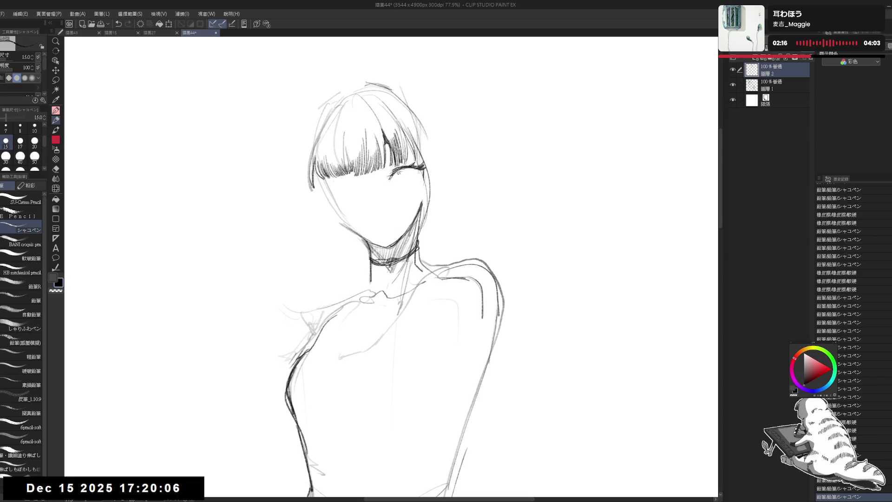
drag(413, 171, 412, 179)
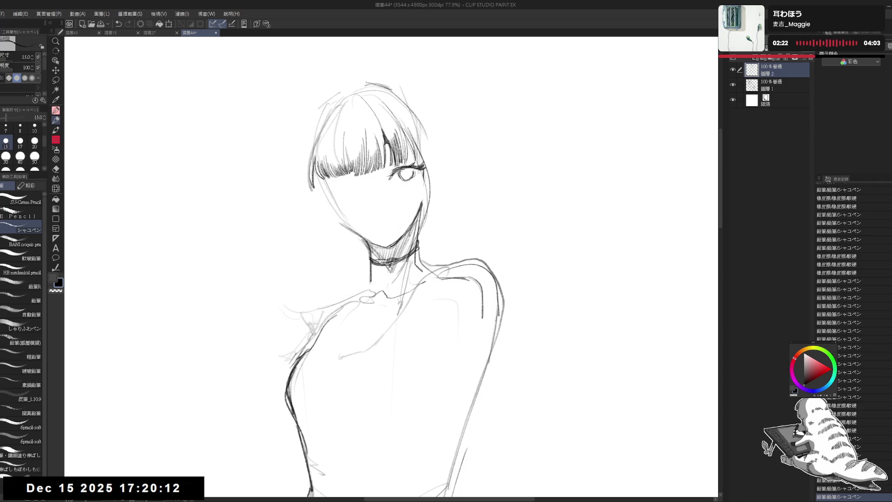
- Sketch the second eye's outline under the bangs, erasing stray marks around it
click(354, 181)
click(354, 181)
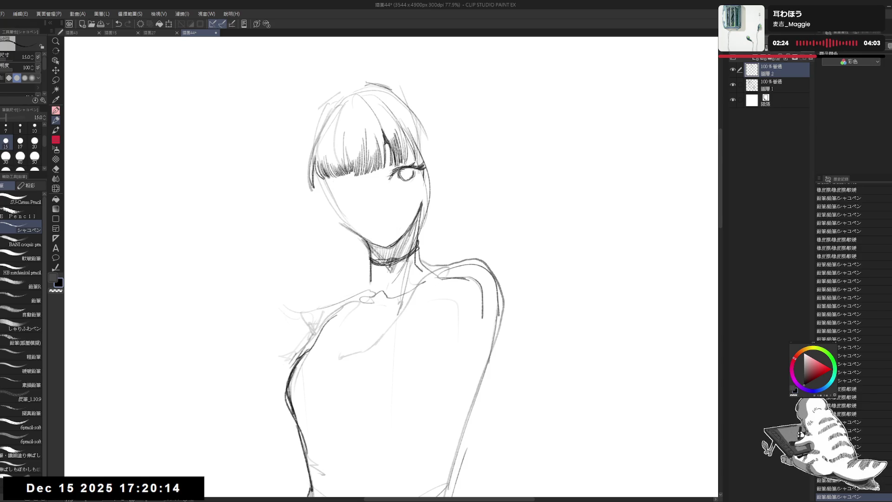
click(361, 180)
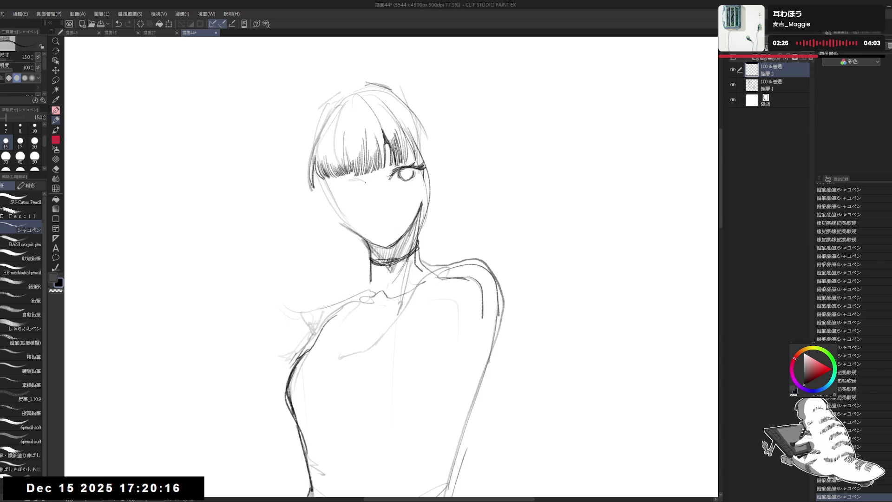
click(363, 181)
click(363, 181)
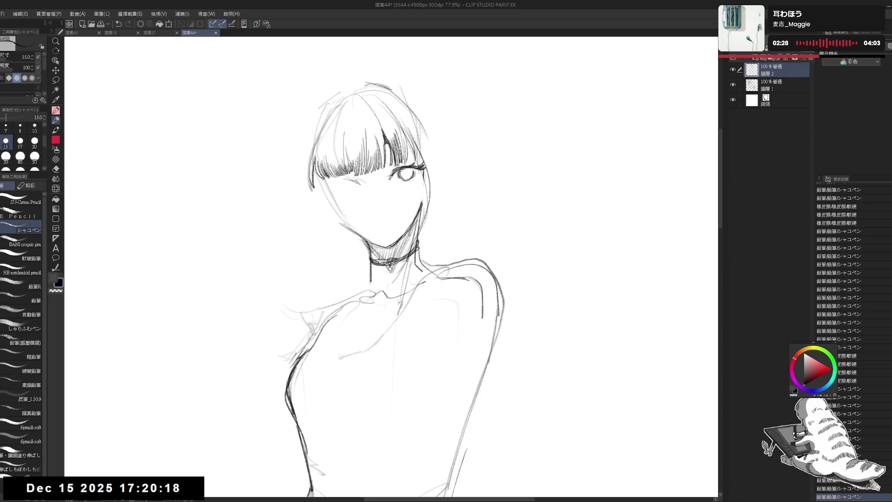
key(e)
mouse_move(357, 179)
mouse_down()
mouse_move(378, 193)
mouse_move(366, 198)
mouse_up()
key(p)
click(338, 189)
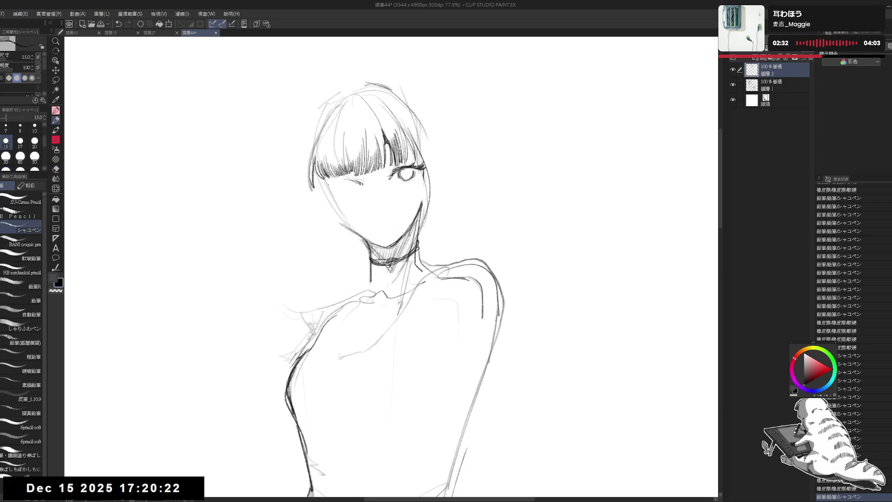
key(e)
drag(333, 198, 342, 214)
key(p)
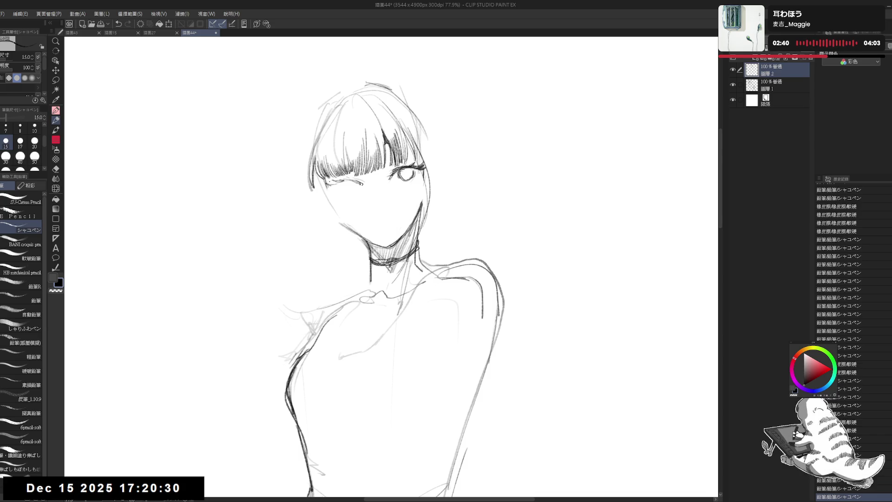
- Clean marks beside the left eye and refine the new eye with tiny pencil strokes
key(e)
mouse_move(336, 177)
mouse_down()
mouse_move(369, 201)
mouse_move(344, 186)
mouse_up()
key(p)
drag(339, 185, 357, 185)
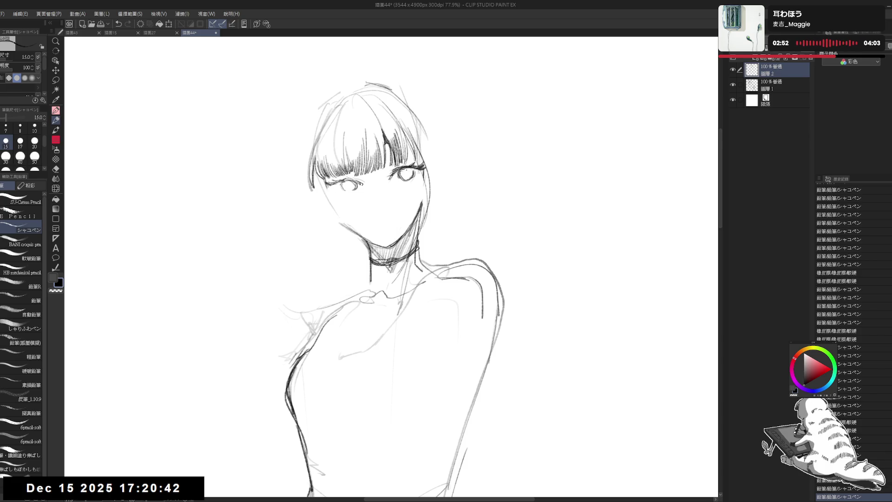
click(381, 174)
click(380, 173)
click(381, 173)
click(380, 174)
click(380, 173)
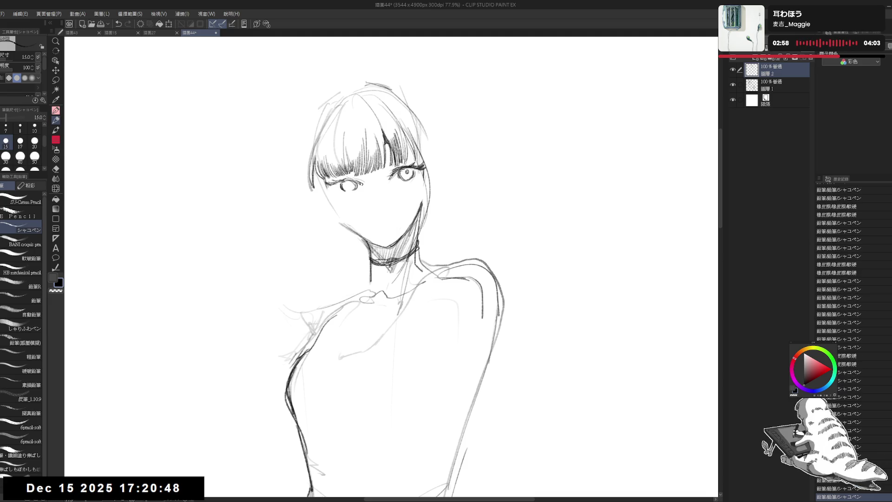
scroll(357, 138, down, 2)
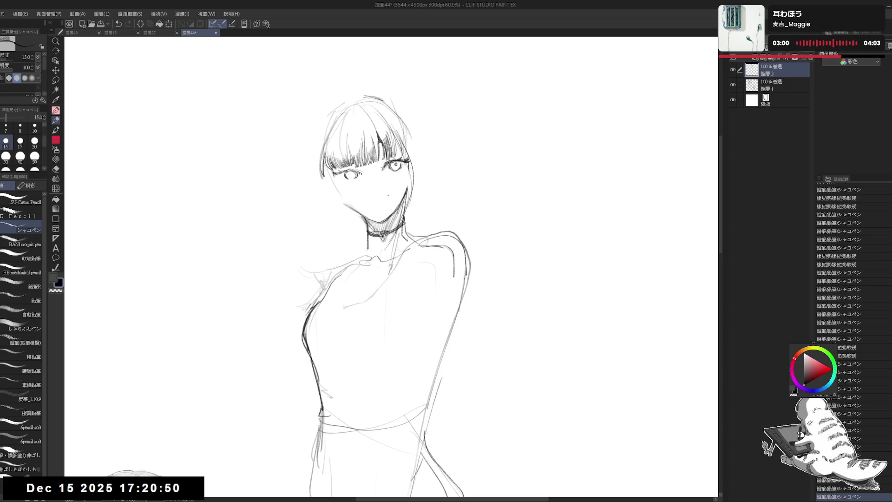
- Erase small spots and add faint strokes by the left eye, then mirror the canvas to check
key(e)
click(362, 176)
click(328, 107)
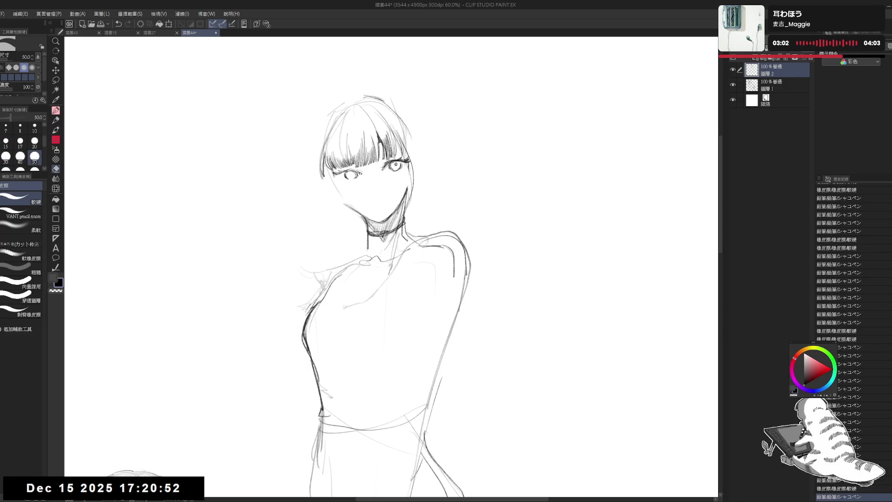
click(340, 173)
key(p)
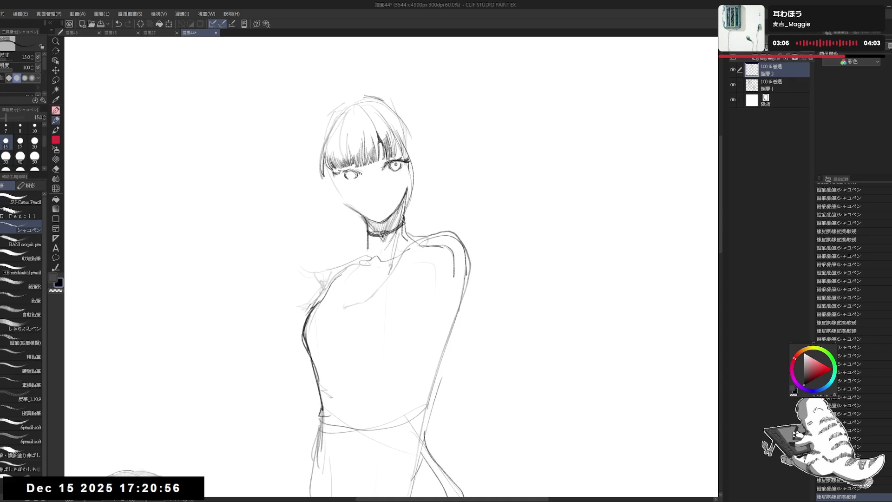
key(e)
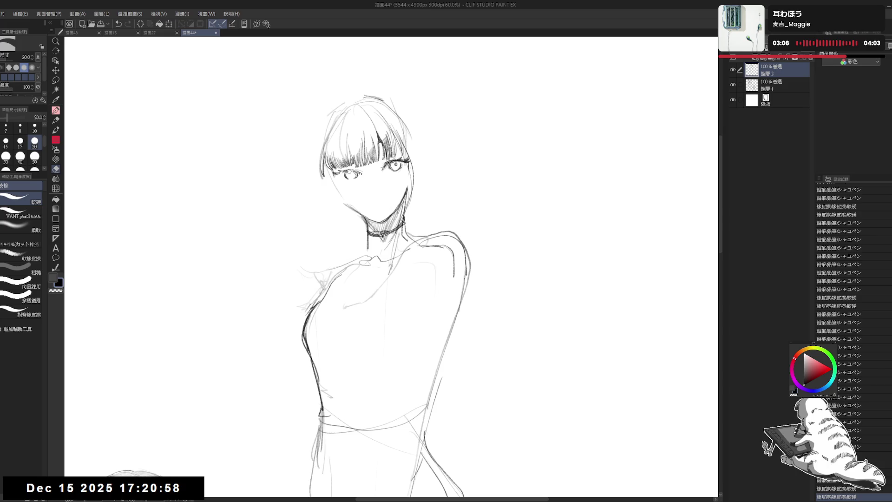
click(357, 171)
key(p)
drag(352, 171, 355, 176)
mouse_move(349, 172)
mouse_down()
mouse_move(345, 180)
mouse_move(359, 176)
mouse_up()
key(h)
key(h)
key(e)
- Shift the girl's upper body down slightly and dab marks beside the right eye
key(p)
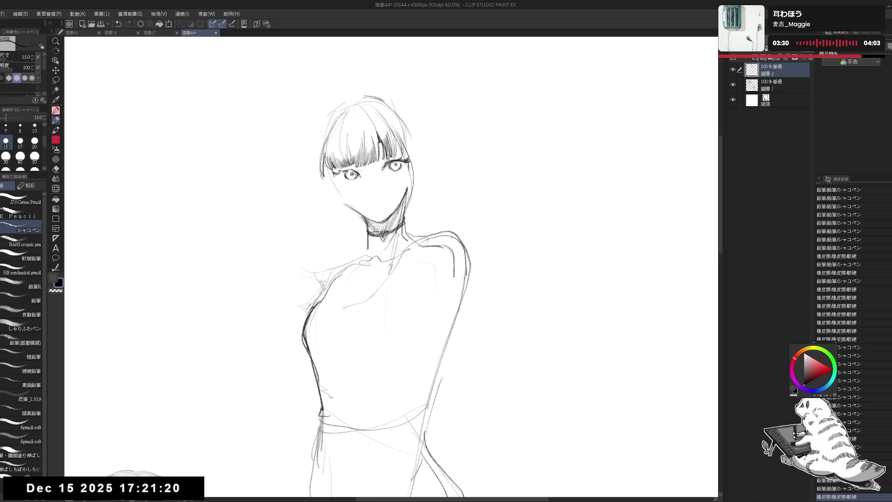
drag(325, 167, 336, 184)
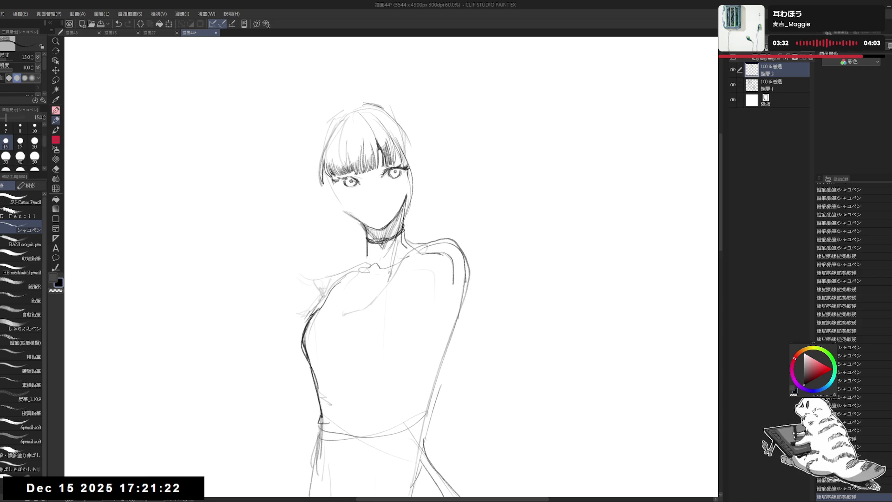
click(425, 180)
click(424, 180)
click(425, 180)
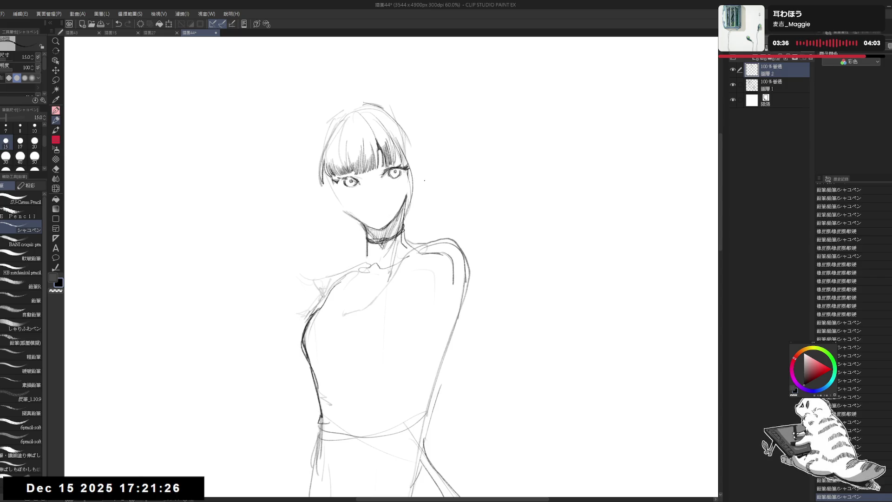
- Touch up the right eye with small pencil and eraser marks, undoing the last mark
key(e)
click(393, 178)
key(p)
click(394, 179)
key(e)
key(p)
click(394, 179)
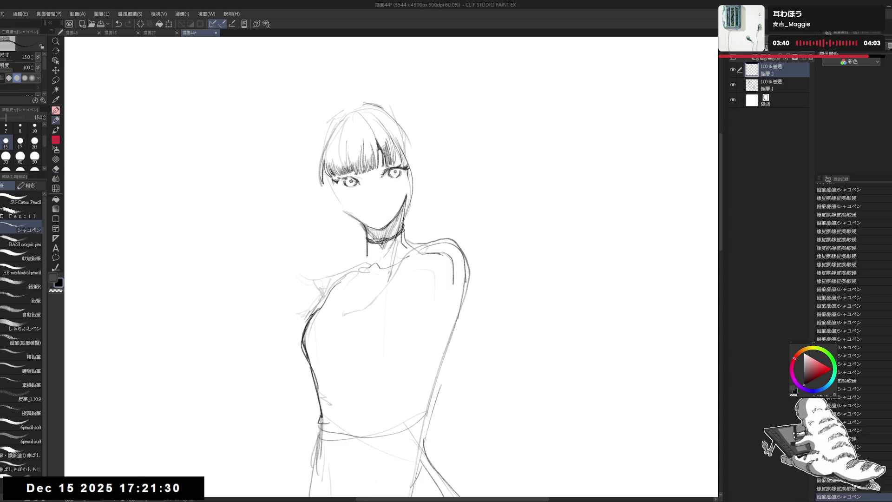
click(394, 179)
key(ctrl+z)
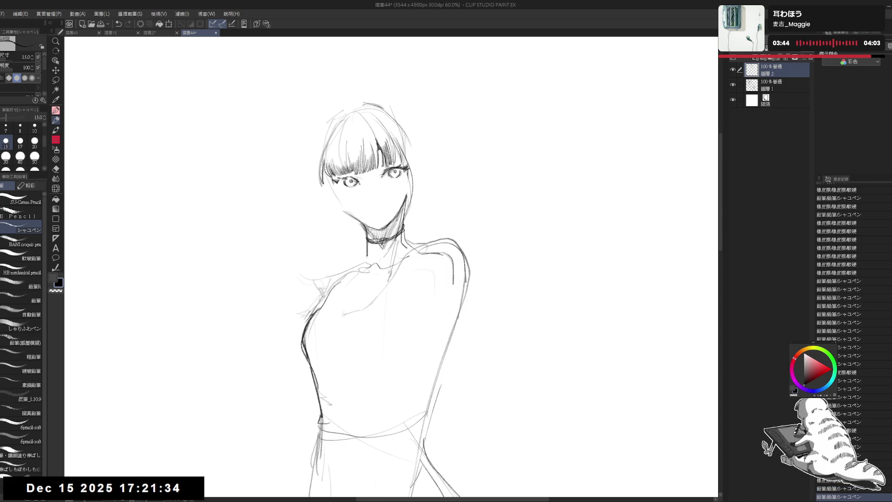
- Polish the chin line, mirror the view to check, then rotate the view about 35° clockwise
scroll(853, 339, down, 3)
scroll(839, 340, down, 2)
key(e)
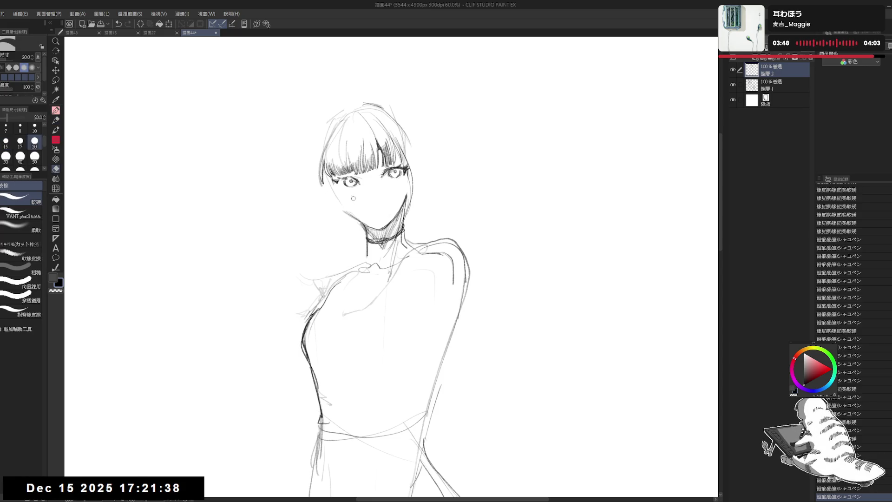
key(p)
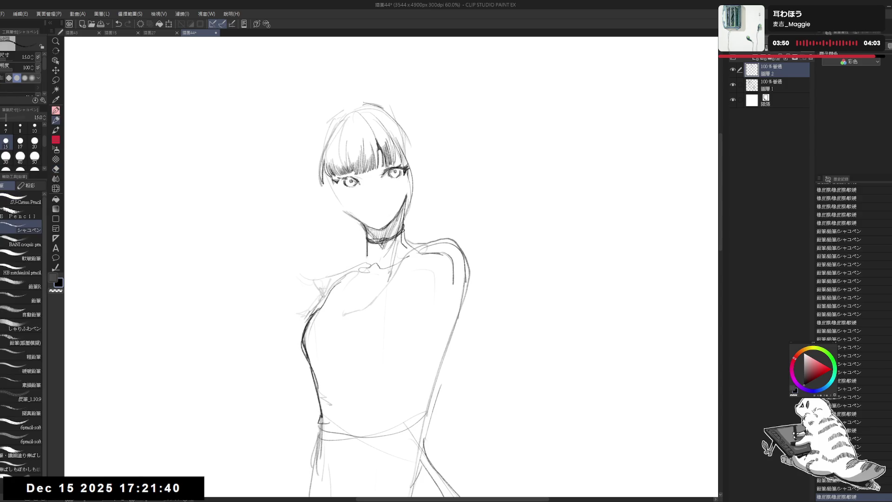
drag(338, 181, 346, 183)
click(361, 228)
key(h)
key(h)
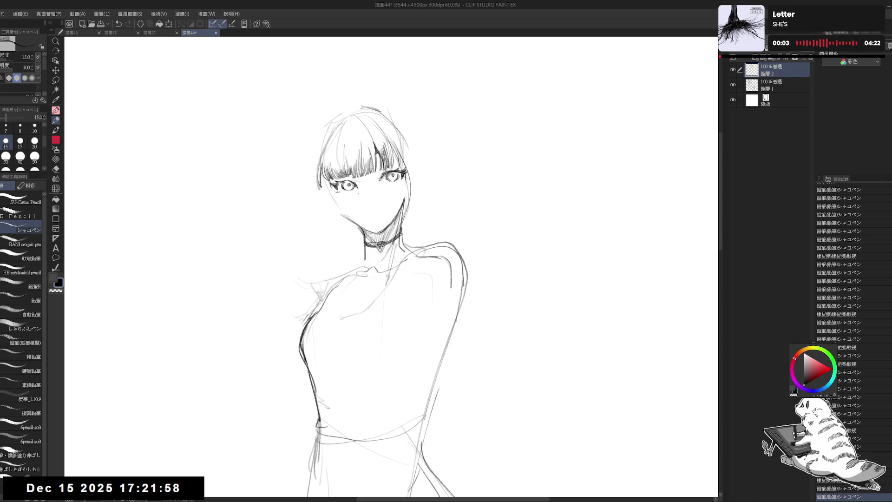
key(e)
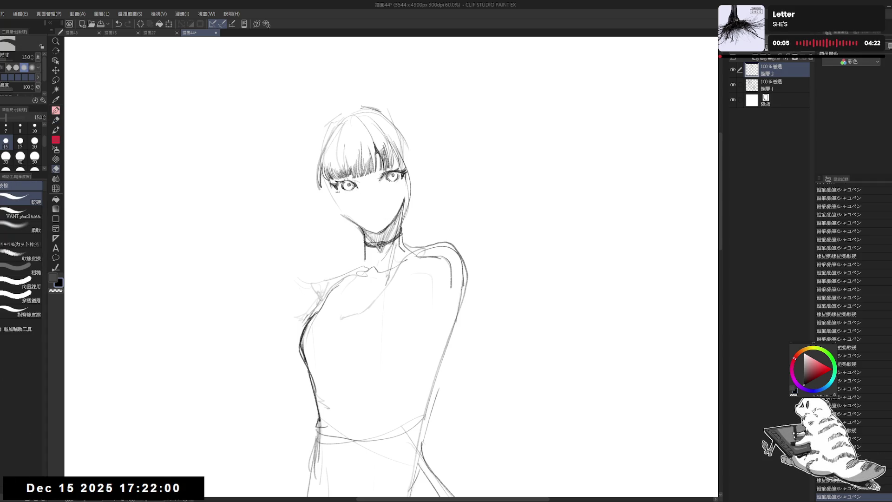
key(r)
drag(511, 139, 558, 232)
- Reset the view rotation upright and try strokes beside the left eye, undoing the last one
key(p)
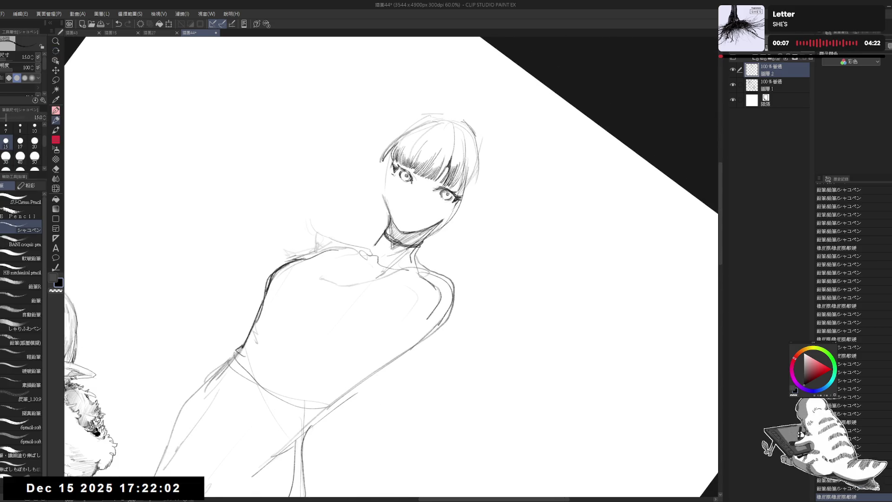
drag(403, 170, 408, 174)
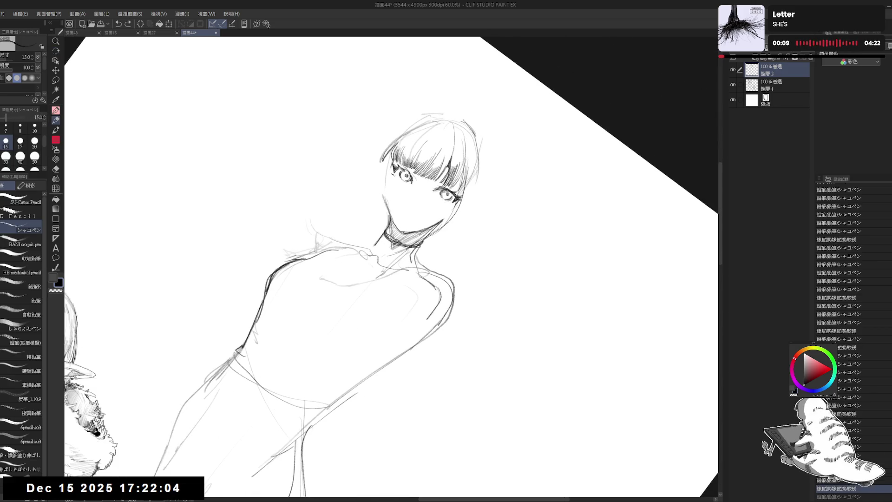
key(ctrl+y)
key(ctrl+y)
key(ctrl+at)
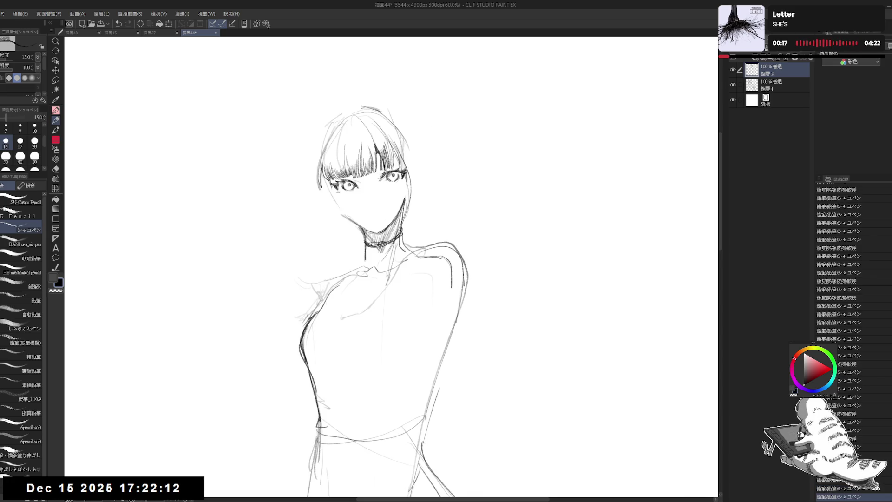
key(e)
key(p)
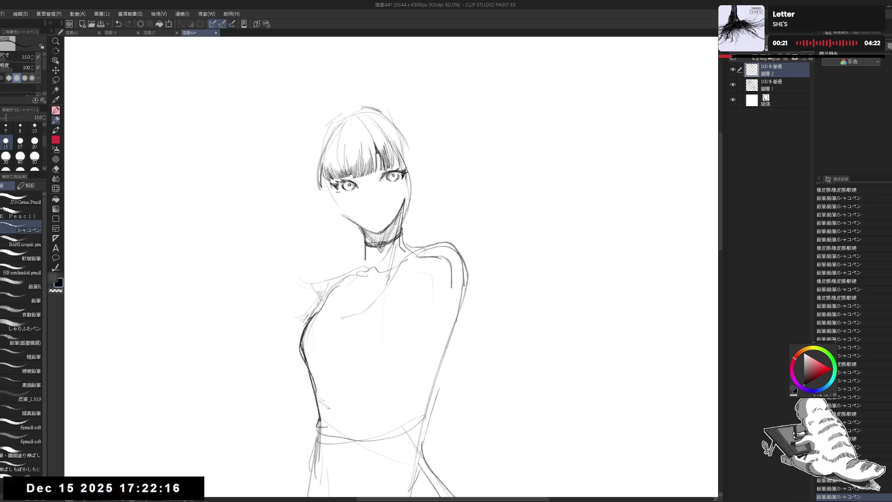
click(336, 199)
mouse_move(333, 179)
mouse_down()
mouse_move(329, 193)
mouse_move(353, 220)
mouse_up()
key(ctrl+z)
- Clean the left cheek and sketch a hair strand on the left side
key(e)
key(p)
key(e)
key(p)
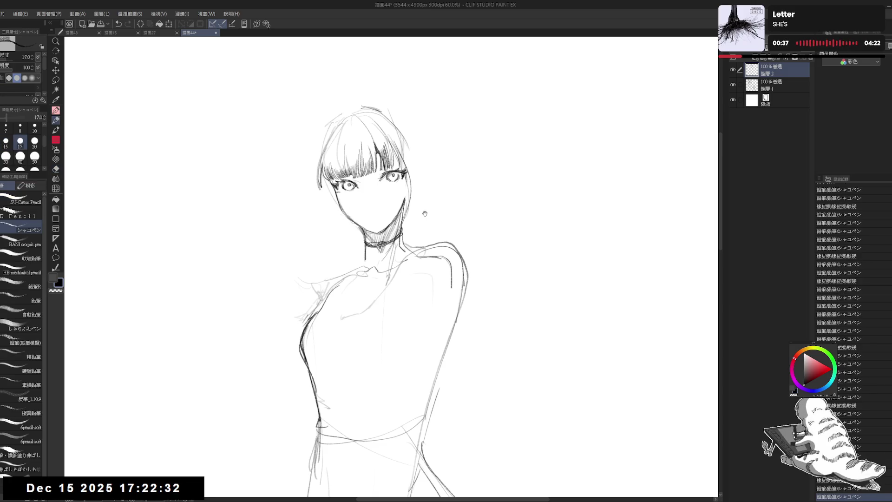
scroll(422, 213, down, 3)
scroll(623, 483, down, 1)
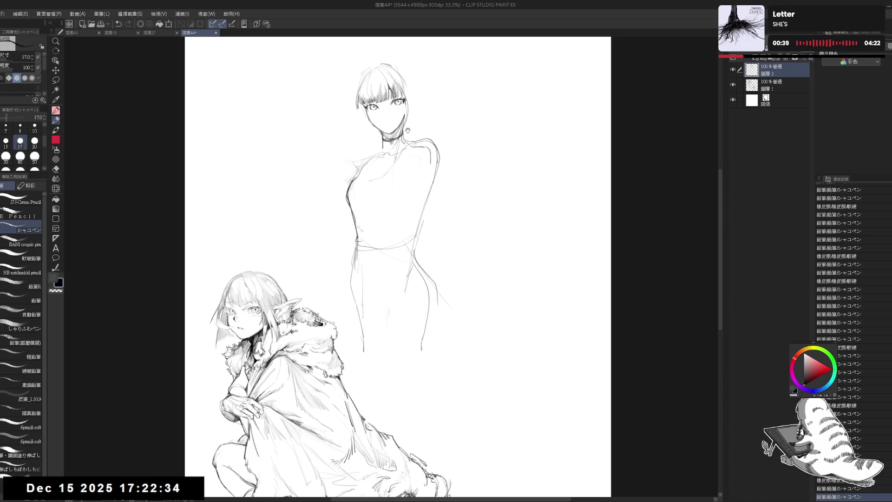
scroll(623, 483, down, 1)
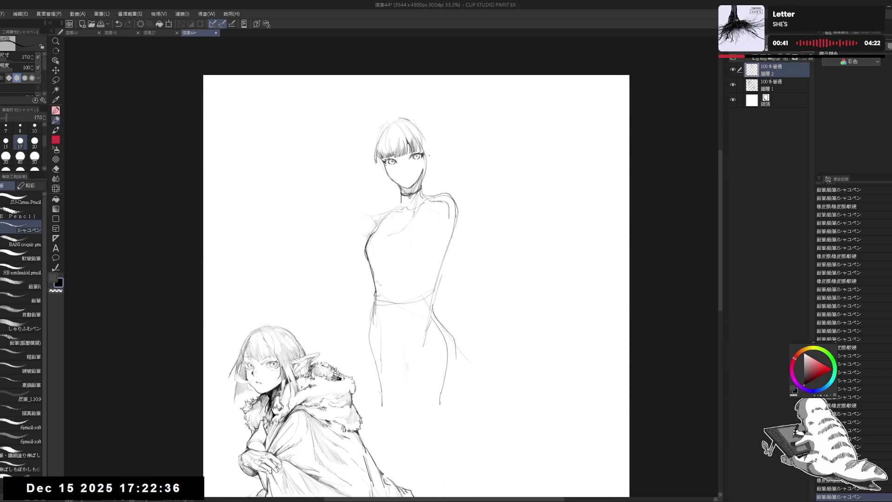
scroll(429, 156, up, 3)
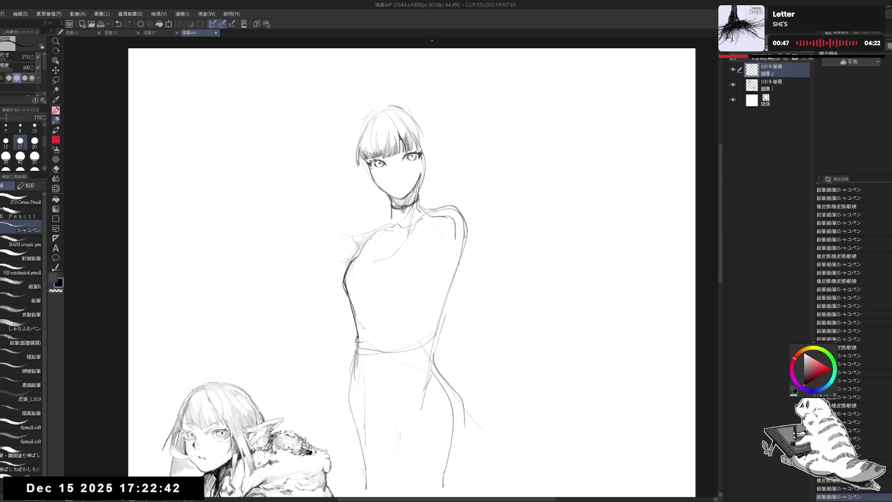
scroll(408, 124, up, 2)
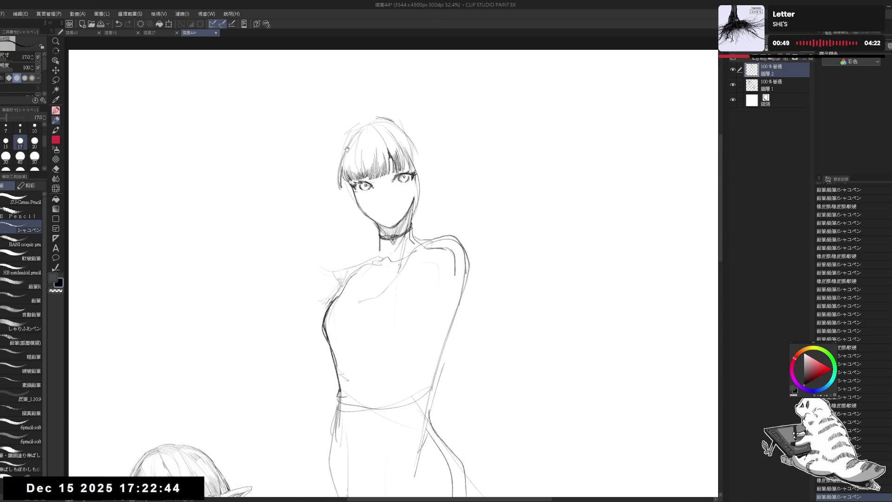
scroll(346, 221, up, 1)
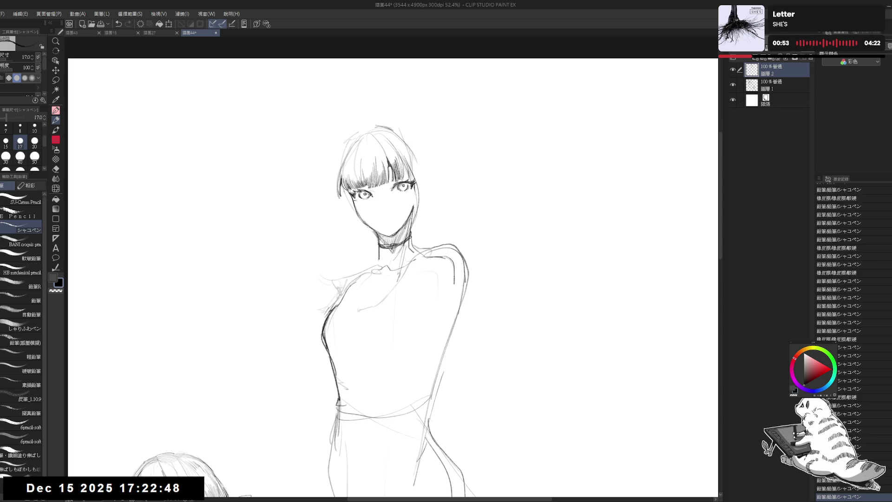
drag(343, 190, 344, 209)
key(ctrl+z)
click(5, 140)
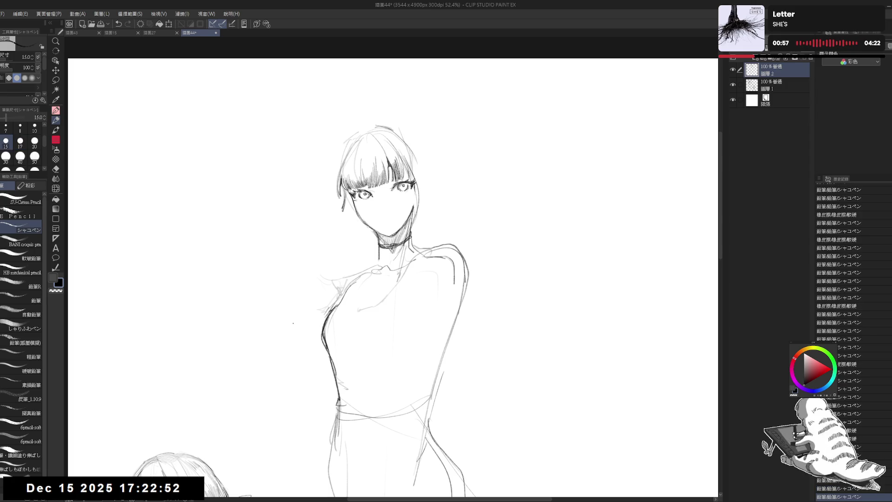
- Bring the standing figure's body into view and thicken the choker around her neck
drag(330, 268, 324, 222)
scroll(336, 213, down, 1)
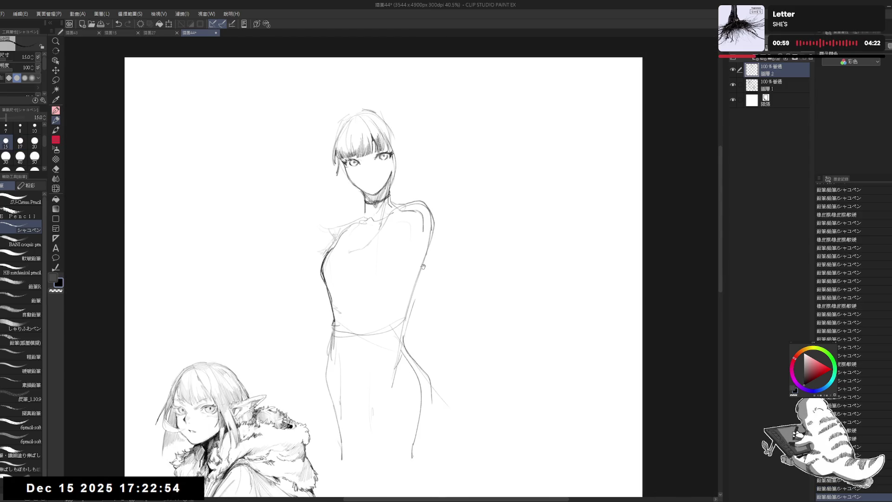
scroll(422, 267, down, 1)
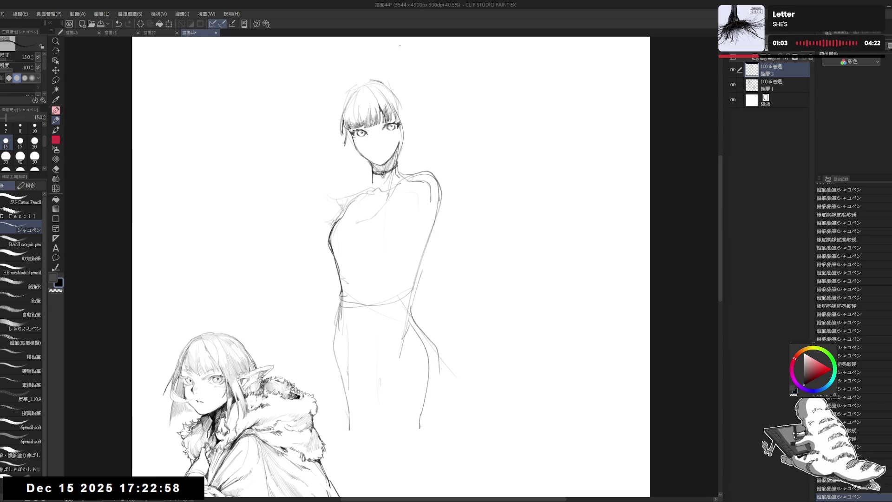
drag(400, 45, 400, 77)
scroll(372, 130, up, 1)
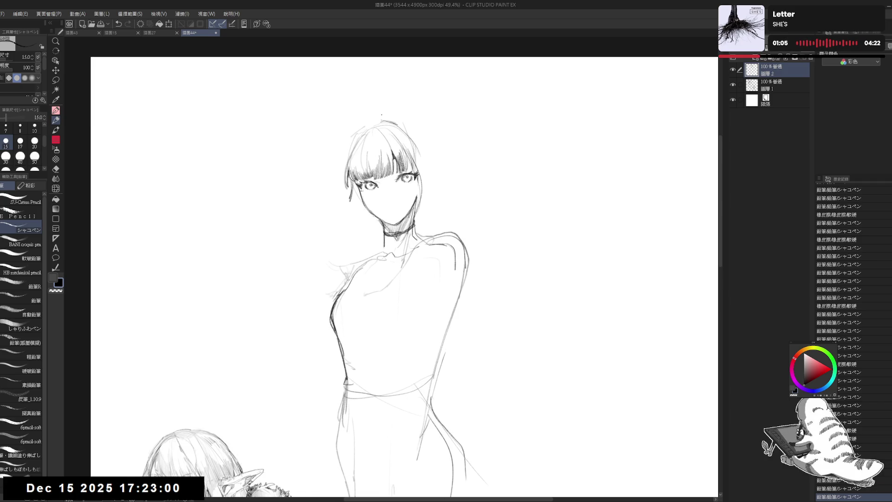
drag(402, 155, 398, 163)
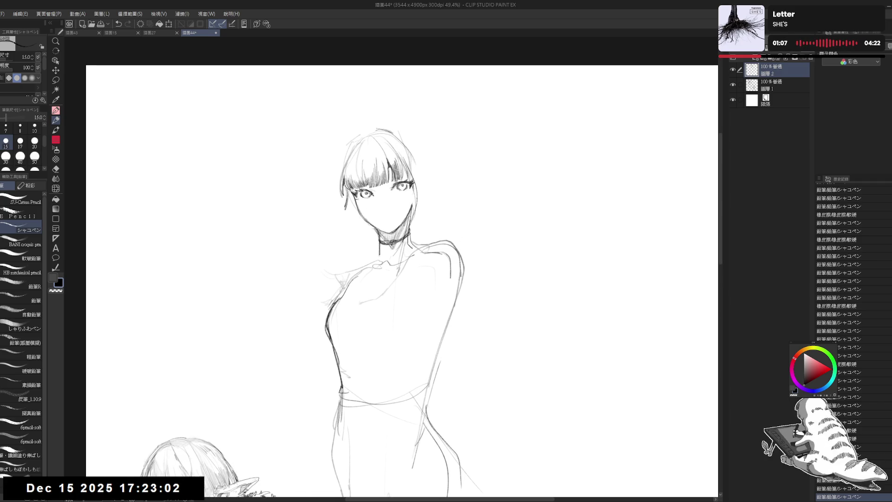
mouse_move(383, 241)
mouse_down()
mouse_move(407, 243)
mouse_move(386, 251)
mouse_move(389, 263)
mouse_up()
scroll(397, 240, up, 2)
- Draw the teardrop pendant and hatch the neck shading, alternating pencil and eraser
key(e)
key(p)
key(e)
key(p)
key(e)
key(p)
key(e)
key(p)
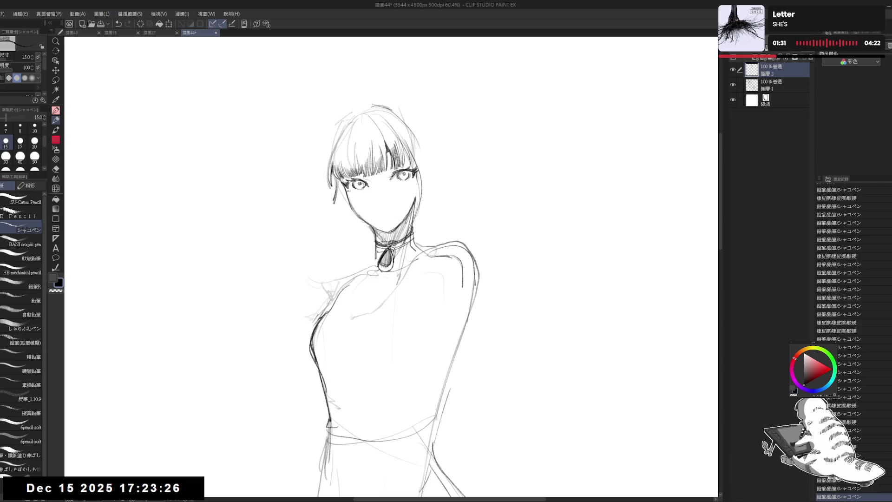
key(e)
key(p)
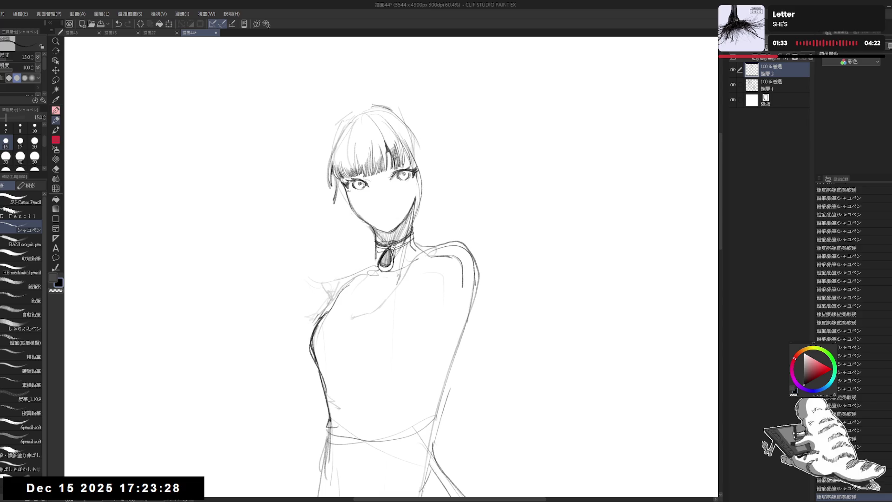
- Zoom in to refine the choker and pendant, then zoom out to the whole figure
key(e)
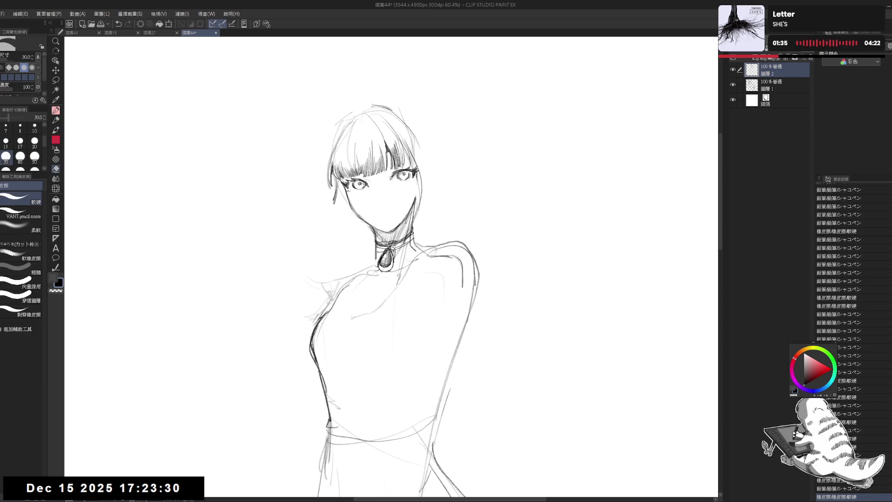
key(p)
scroll(399, 267, up, 3)
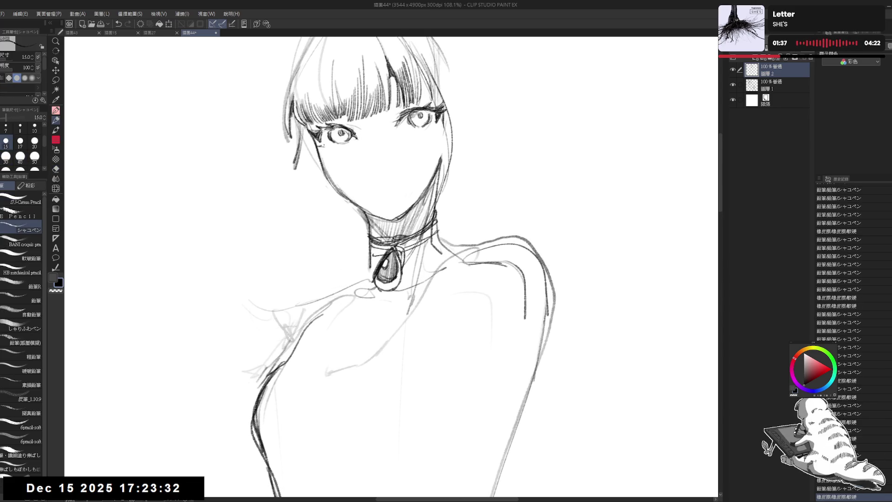
key(e)
key(p)
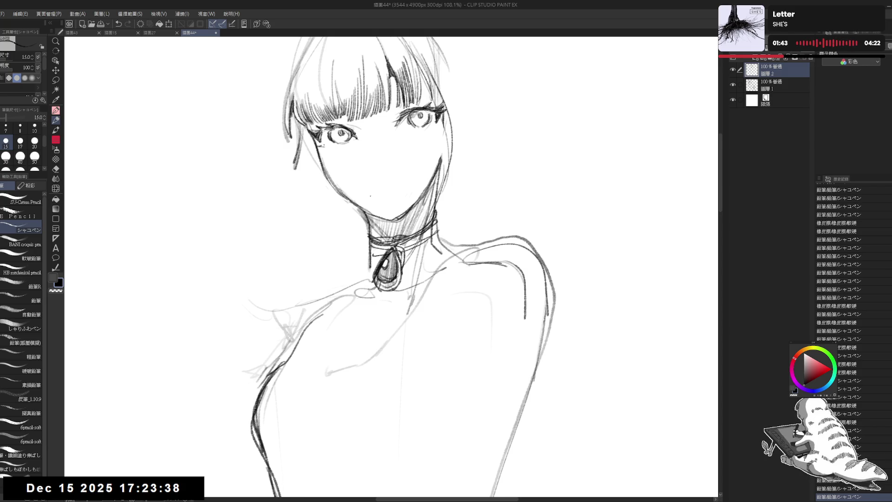
key(ctrl+minus)
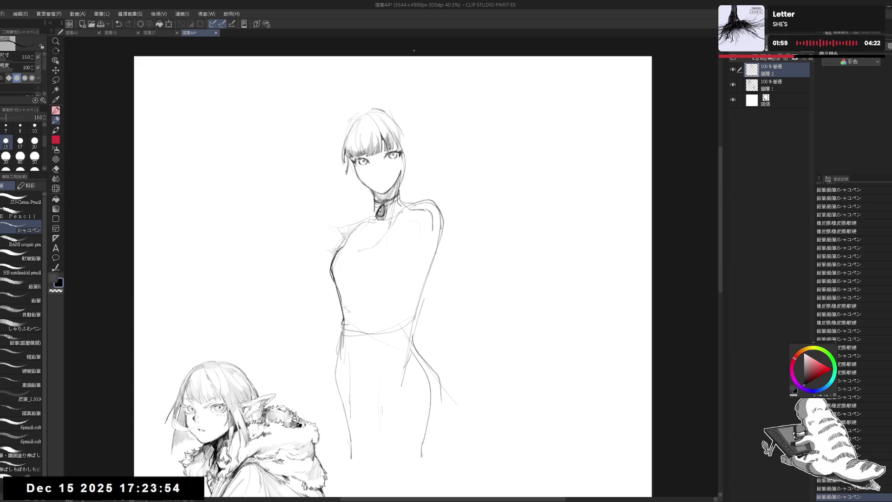
scroll(393, 270, up, 2)
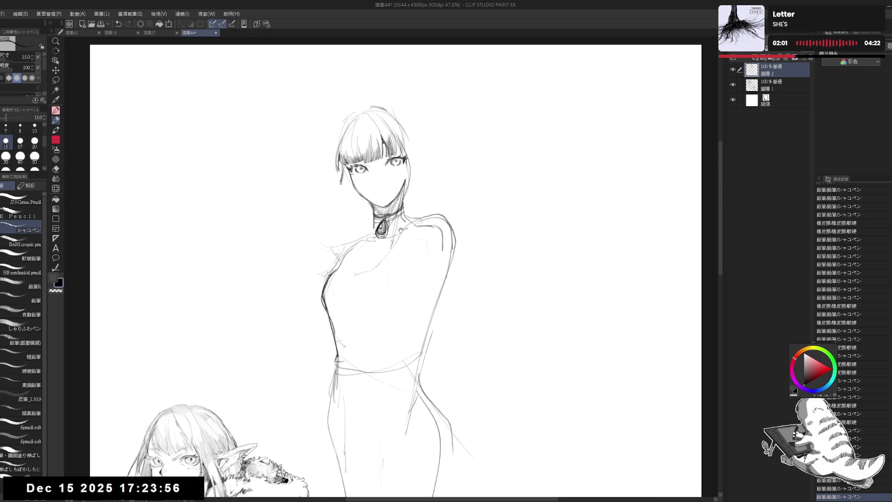
- Erase the old right shoulder and arm lines with an enlarged eraser, then draw a neck line and the new sloping shoulders
key(e)
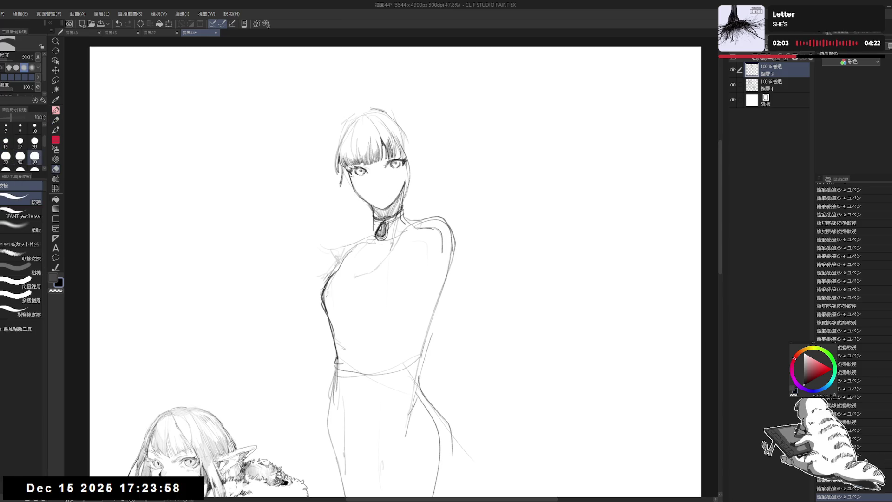
key(bracketright)
key(bracketright)
mouse_move(426, 213)
mouse_down()
mouse_move(446, 232)
mouse_move(444, 315)
mouse_move(398, 328)
mouse_move(325, 285)
mouse_move(329, 261)
mouse_move(358, 250)
mouse_up()
key(p)
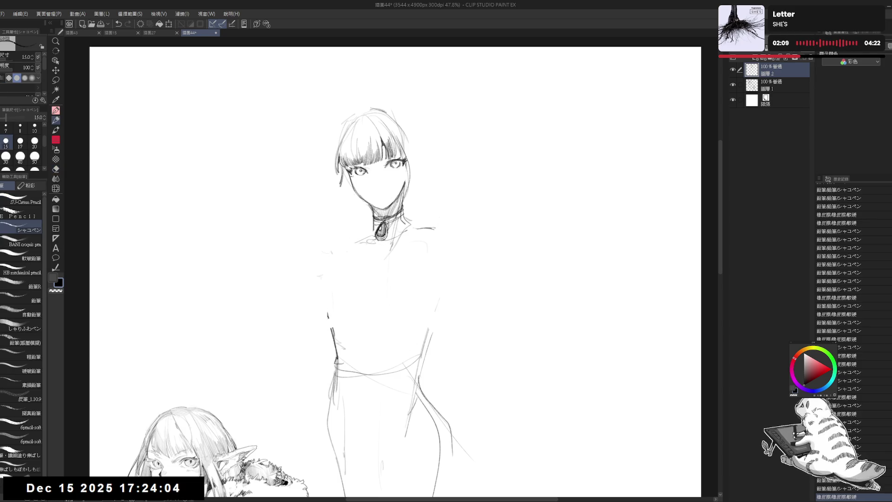
mouse_move(373, 222)
mouse_down()
mouse_move(327, 276)
mouse_move(358, 243)
mouse_up()
drag(326, 276, 322, 293)
mouse_move(346, 262)
mouse_down()
mouse_move(325, 286)
mouse_move(396, 257)
mouse_move(434, 276)
mouse_up()
- Erase the stray mark beside the choker and the old chest strap and torso lines
key(e)
mouse_move(418, 227)
mouse_down()
mouse_move(415, 209)
mouse_move(411, 224)
mouse_move(453, 241)
mouse_up()
key(p)
key(ctrl+z)
key(e)
mouse_move(433, 274)
mouse_down()
mouse_move(358, 268)
mouse_move(322, 319)
mouse_move(337, 355)
mouse_up()
key(p)
- Redraw the left torso outline down the body, discarding a misplaced cheek stroke
mouse_move(339, 261)
mouse_down()
mouse_move(322, 320)
mouse_move(324, 286)
mouse_up()
key(e)
key(p)
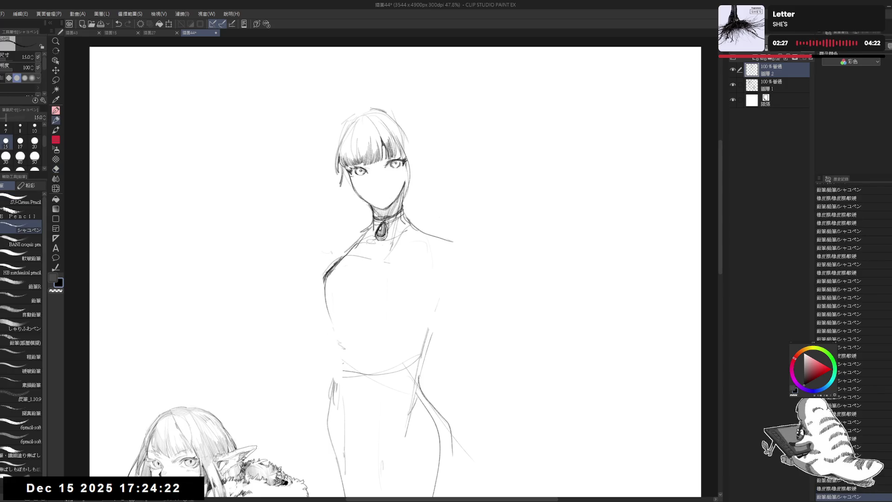
drag(336, 336, 329, 388)
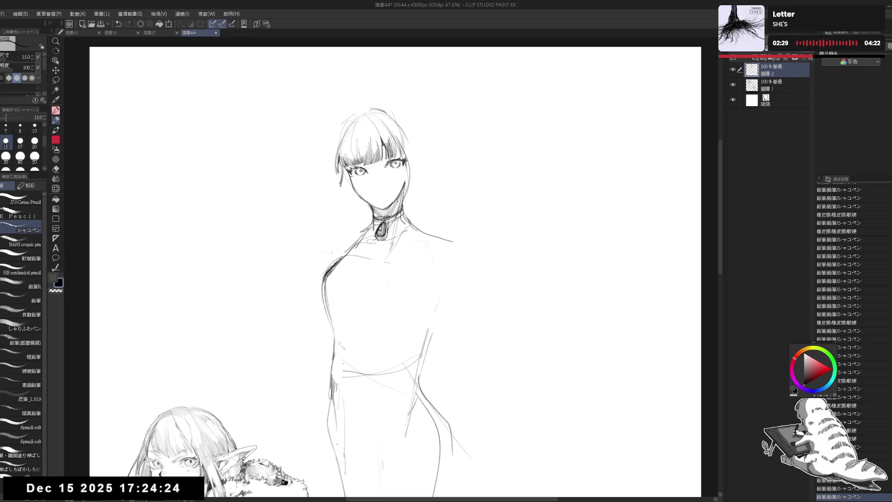
click(355, 180)
drag(355, 181, 350, 196)
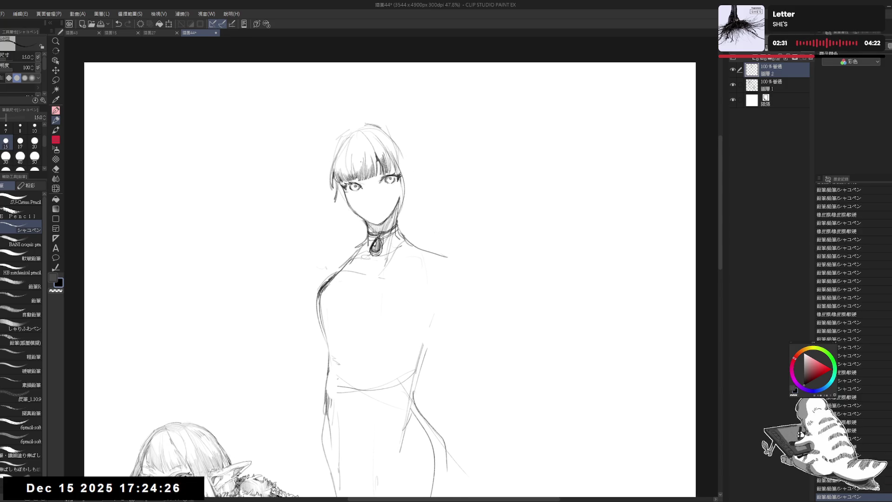
mouse_move(400, 160)
mouse_down()
mouse_move(398, 211)
mouse_move(399, 198)
mouse_up()
key(ctrl+z)
- Redraw the standing girl's right face contour, restoring the undone contour and hair strokes
key(ctrl+z)
drag(397, 159, 388, 203)
key(ctrl+z)
scroll(379, 170, up, 3)
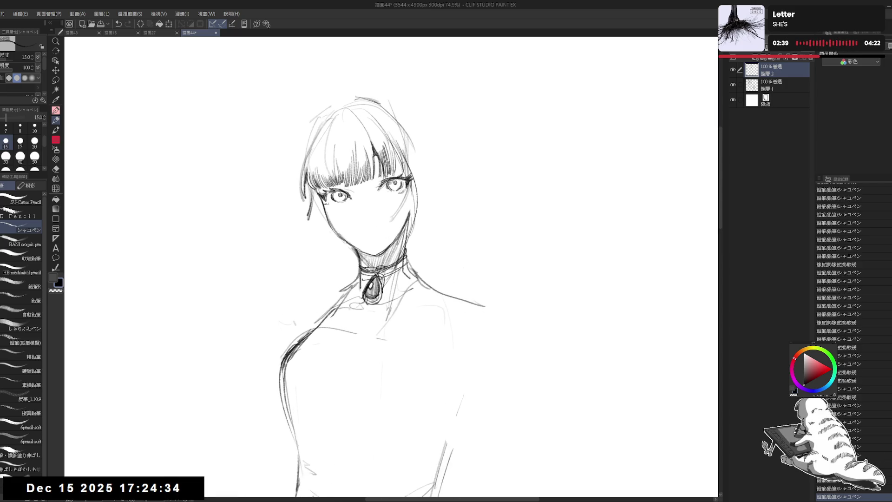
drag(353, 153, 360, 166)
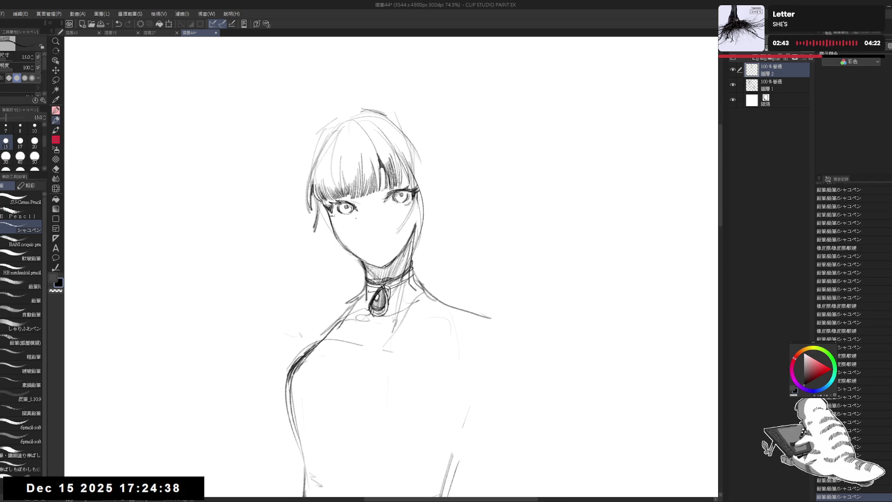
drag(357, 215, 360, 218)
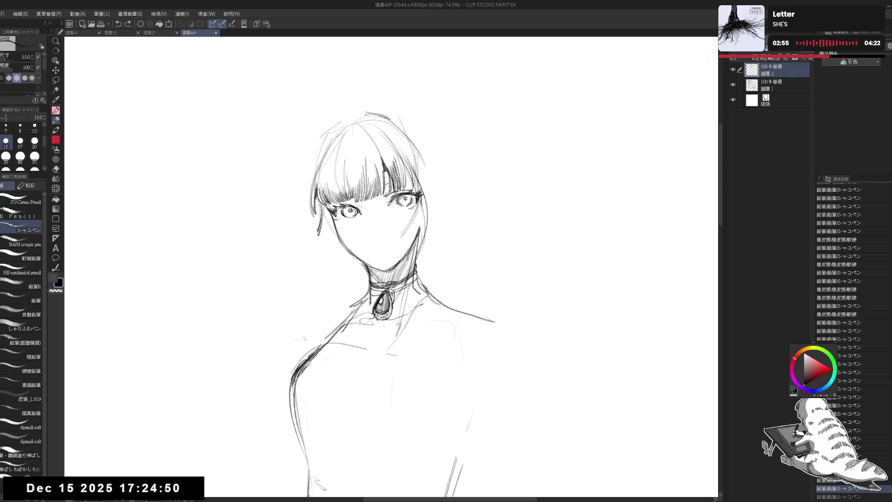
key(ctrl+y)
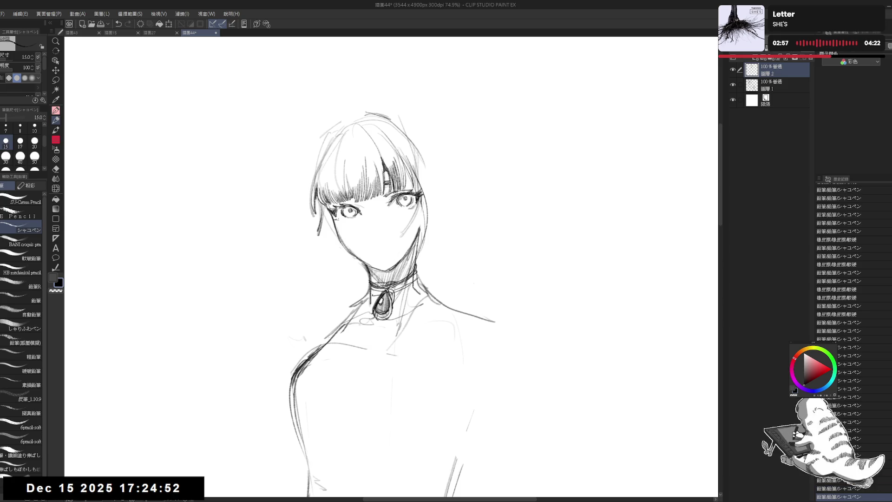
key(h)
key(h)
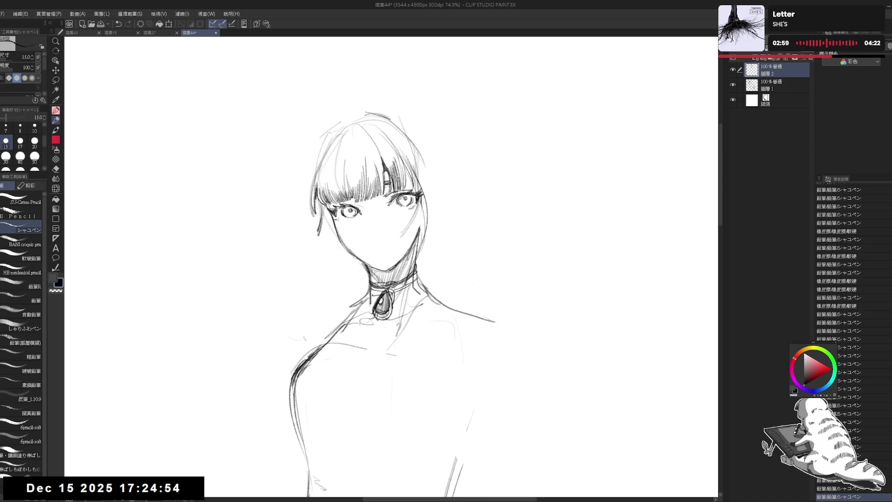
key(ctrl+y)
key(ctrl+y)
key(ctrl+y)
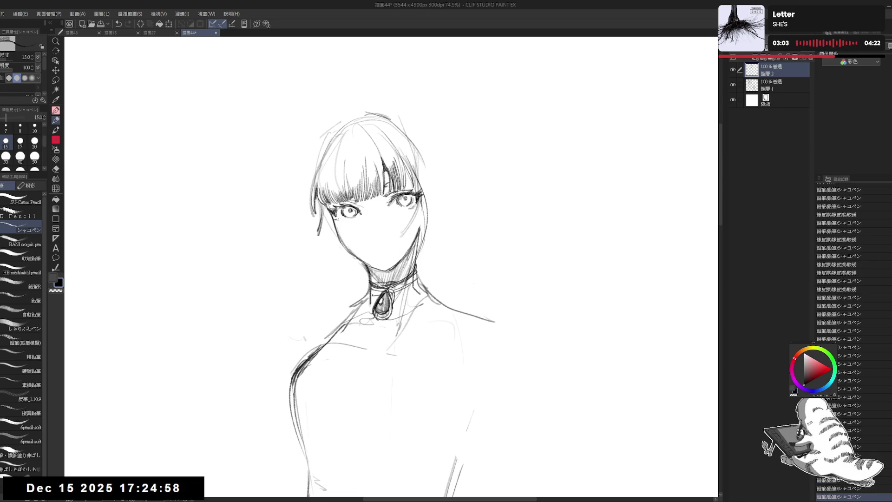
- Redraw the left jaw and hair line with the pencil, retrying the misdrawn jaw stroke
key(e)
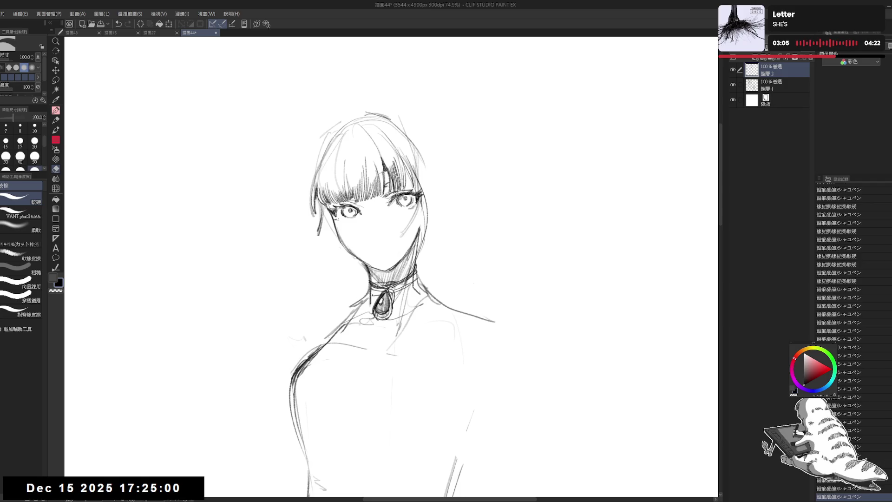
key(p)
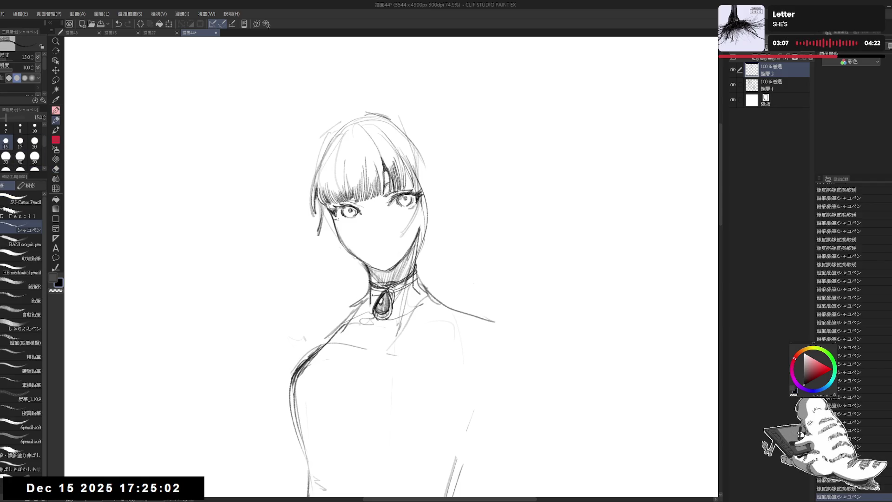
drag(392, 307, 391, 301)
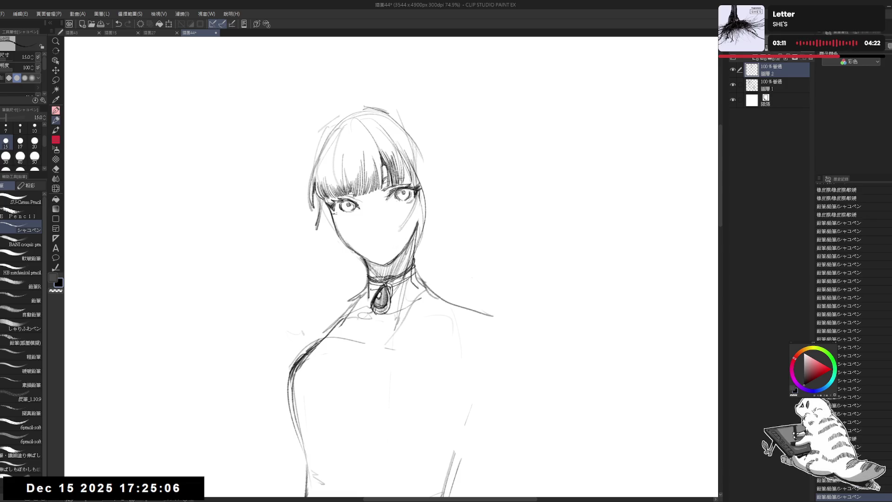
drag(427, 127, 418, 118)
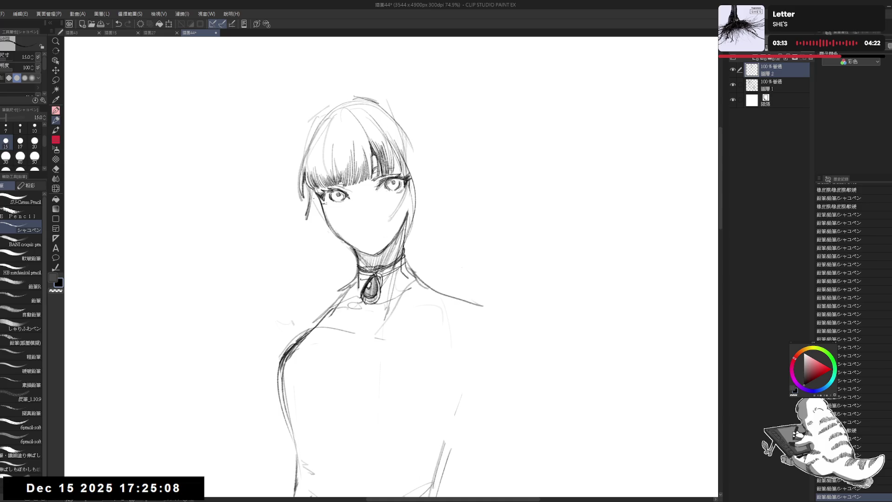
key(e)
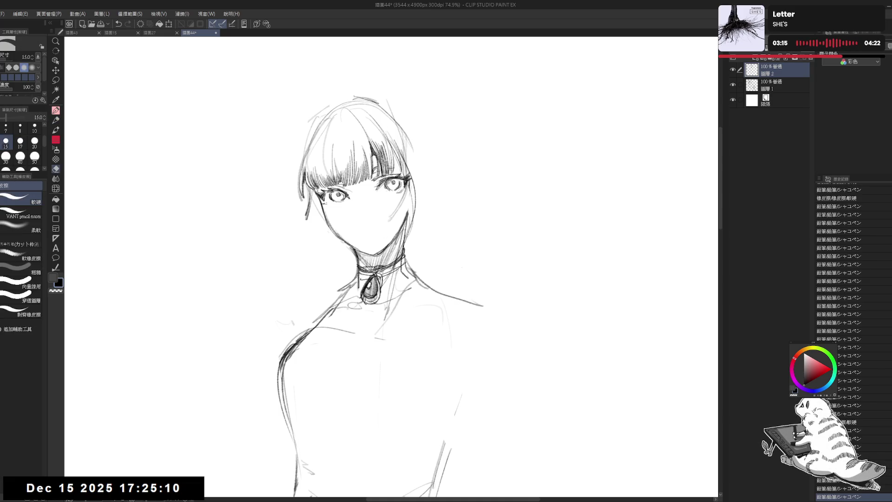
key(p)
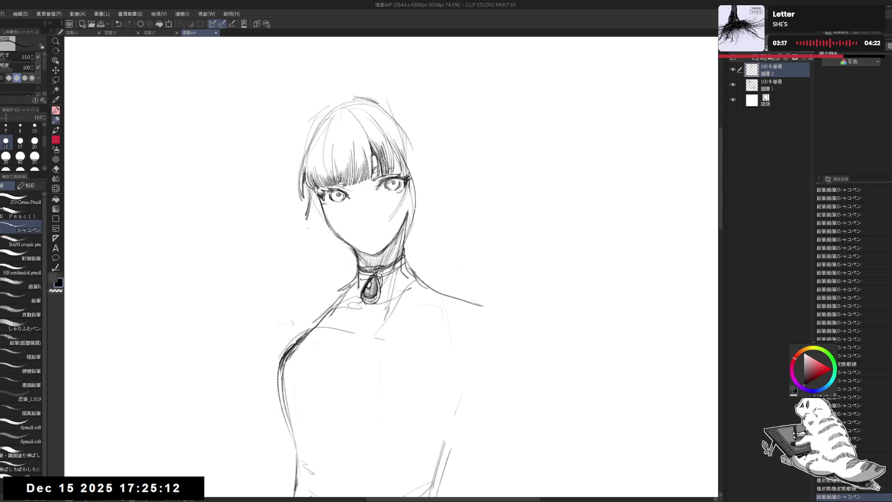
mouse_move(318, 196)
mouse_down()
mouse_move(305, 233)
mouse_move(318, 198)
mouse_move(307, 235)
mouse_move(315, 226)
mouse_up()
key(ctrl+z)
key(ctrl+z)
key(ctrl+z)
drag(320, 195, 319, 215)
scroll(324, 191, down, 5)
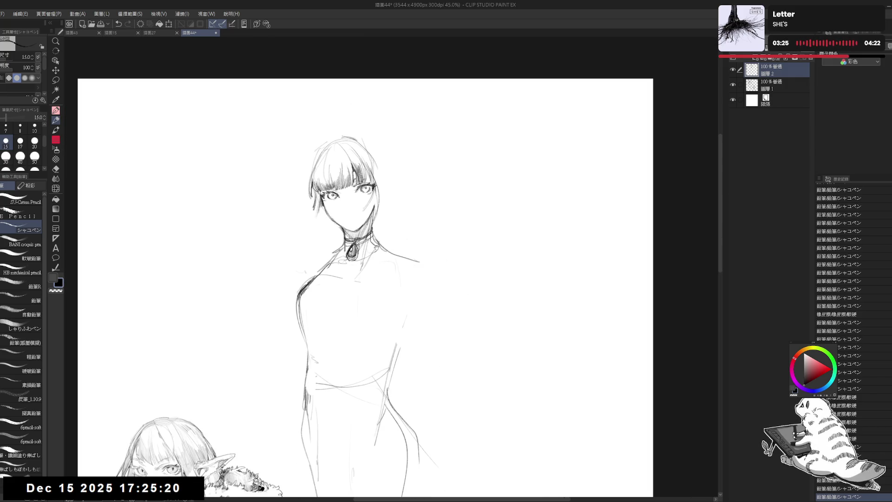
- Retry the hair line on the right and a neck-to-shoulder line, erasing stray marks with a size 20 eraser
drag(376, 247, 391, 226)
scroll(360, 168, up, 2)
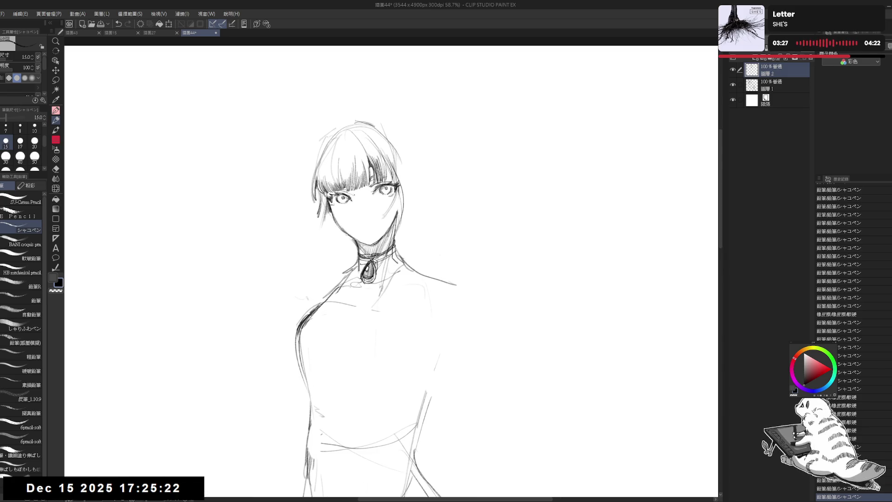
drag(395, 163, 411, 232)
key(ctrl+z)
drag(403, 178, 409, 225)
key(e)
key(bracketright)
key(bracketright)
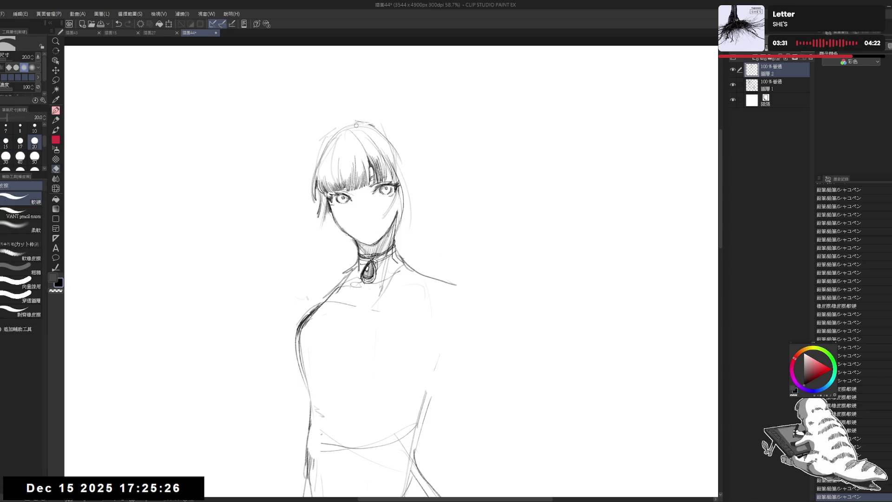
key(p)
mouse_move(386, 130)
mouse_down()
mouse_move(387, 138)
mouse_move(402, 134)
mouse_move(403, 205)
mouse_up()
key(ctrl+z)
drag(395, 135, 405, 211)
key(ctrl+z)
drag(336, 226, 338, 229)
drag(395, 135, 398, 140)
drag(396, 137, 398, 140)
drag(348, 243, 323, 288)
key(ctrl+z)
drag(341, 236, 335, 246)
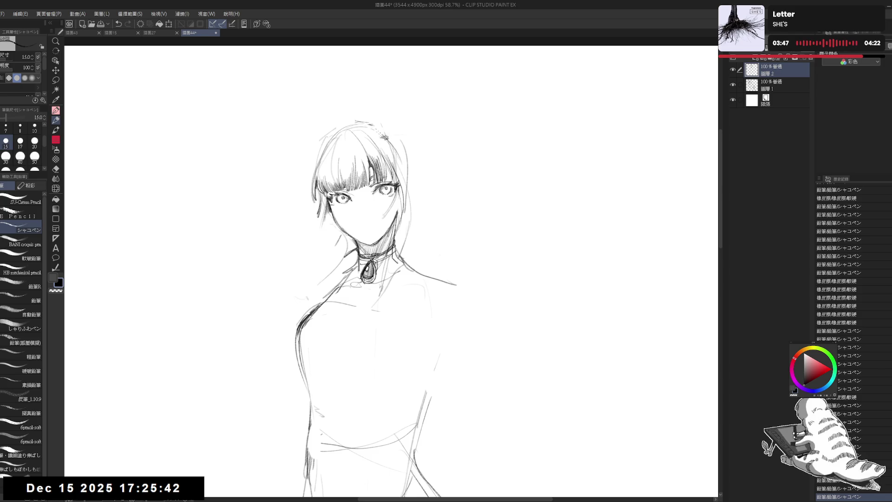
- Draw several loose strands down the hair's left edge, then zoom out to 45%
drag(371, 278, 384, 263)
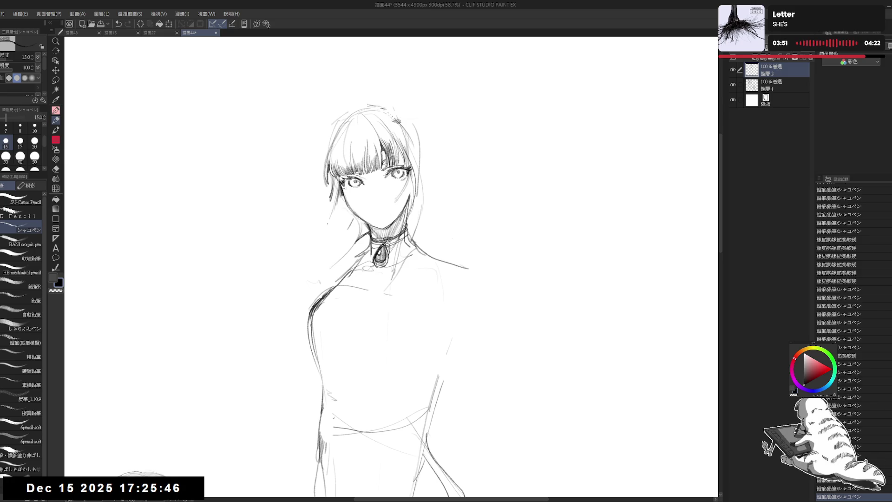
drag(334, 201, 324, 225)
mouse_move(343, 196)
mouse_down()
mouse_move(325, 251)
mouse_move(304, 260)
mouse_up()
drag(333, 211, 311, 250)
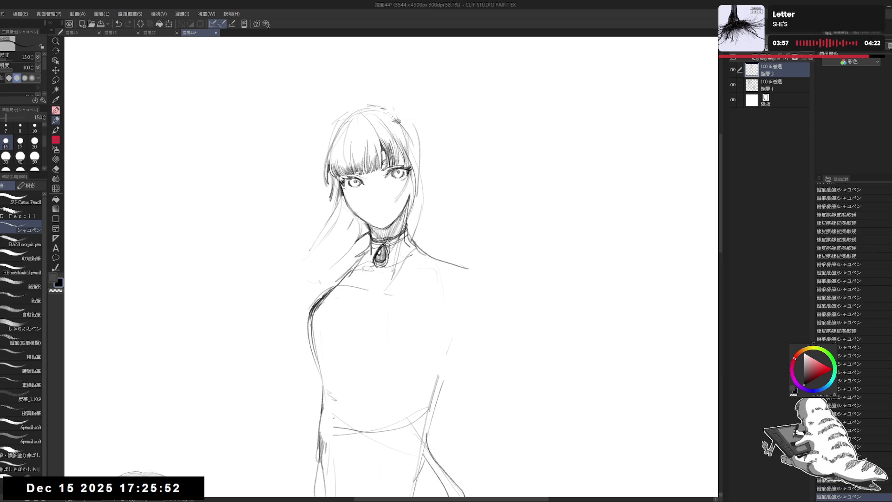
mouse_move(331, 217)
mouse_down()
mouse_move(313, 245)
mouse_move(343, 222)
mouse_up()
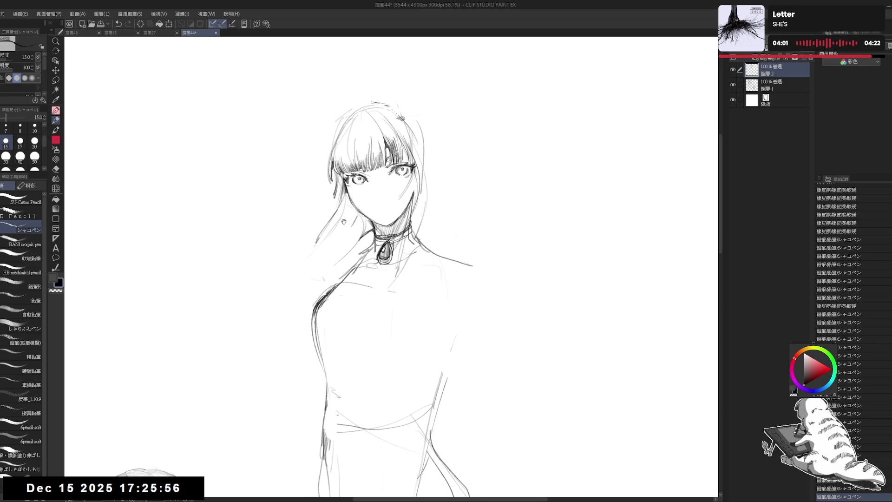
drag(344, 221, 343, 260)
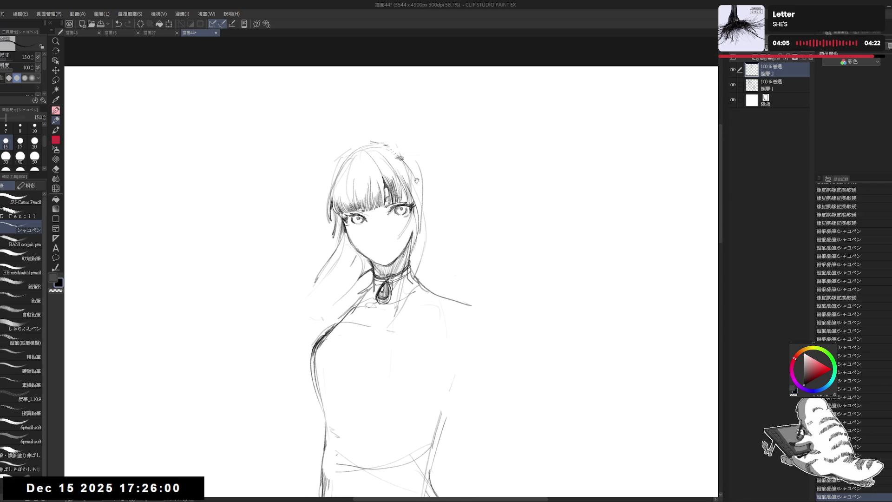
scroll(437, 182, down, 1)
scroll(460, 181, down, 2)
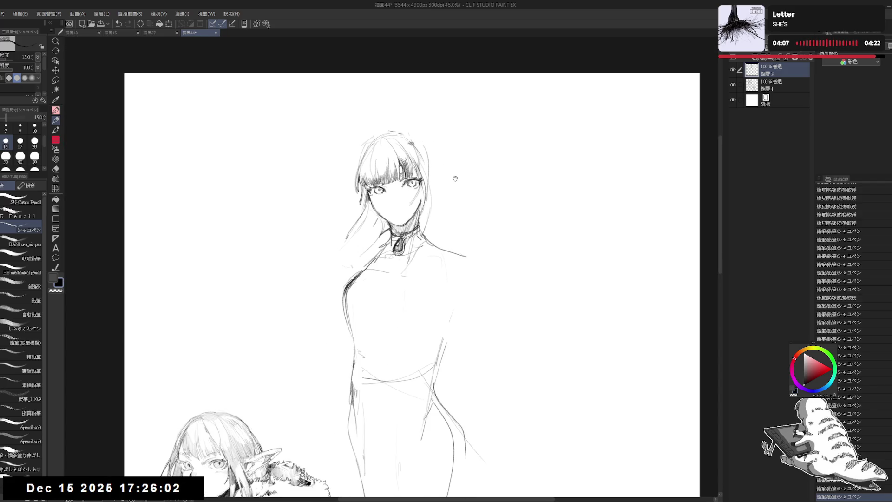
- Erase the left torso contour with a size 80 eraser and redraw it as a curve
drag(436, 282, 432, 276)
key(e)
key(bracketright)
key(bracketright)
key(bracketright)
mouse_move(336, 306)
mouse_down()
mouse_move(343, 296)
mouse_move(346, 330)
mouse_up()
key(p)
key(e)
mouse_move(357, 267)
mouse_down()
mouse_move(346, 282)
mouse_move(349, 328)
mouse_up()
key(p)
drag(360, 264, 352, 319)
drag(437, 229, 415, 197)
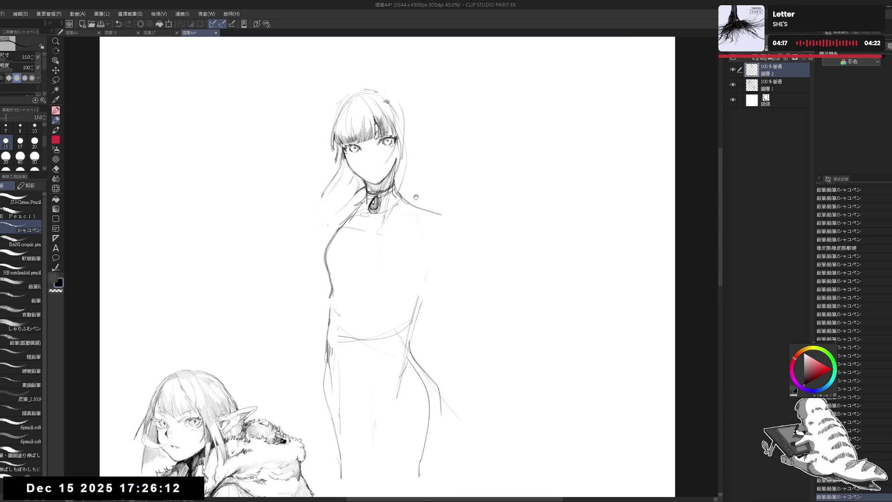
- Rework the hair strands beside the face and along the hair's right edge
drag(408, 157, 408, 198)
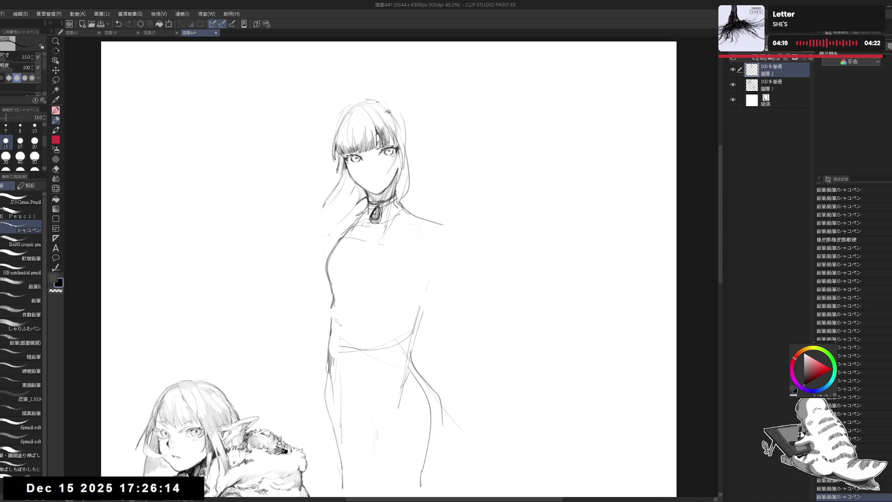
drag(404, 149, 407, 190)
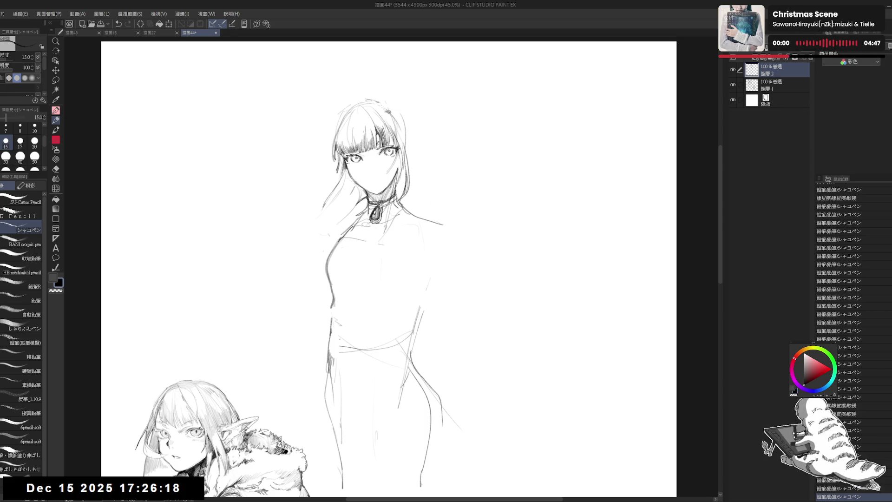
drag(376, 207, 396, 202)
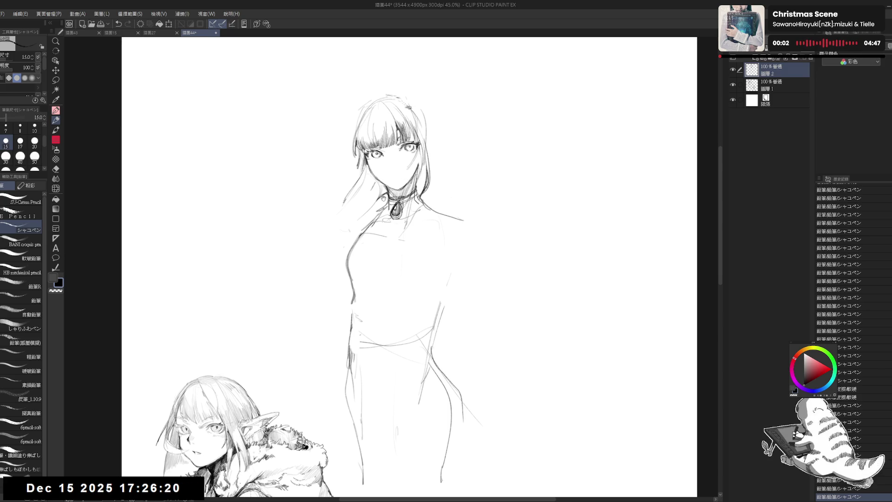
drag(363, 164, 290, 237)
key(ctrl+z)
drag(363, 171, 334, 217)
drag(367, 170, 344, 241)
key(ctrl+z)
key(ctrl+z)
drag(368, 176, 359, 229)
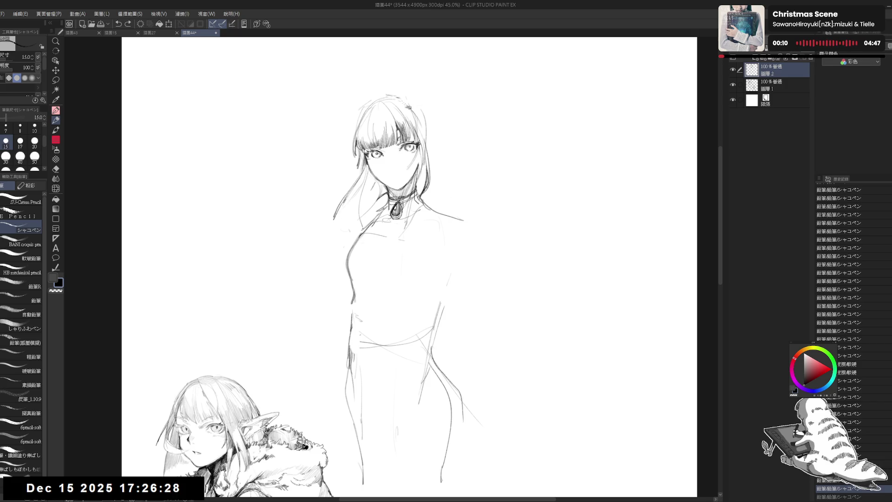
drag(368, 172, 361, 230)
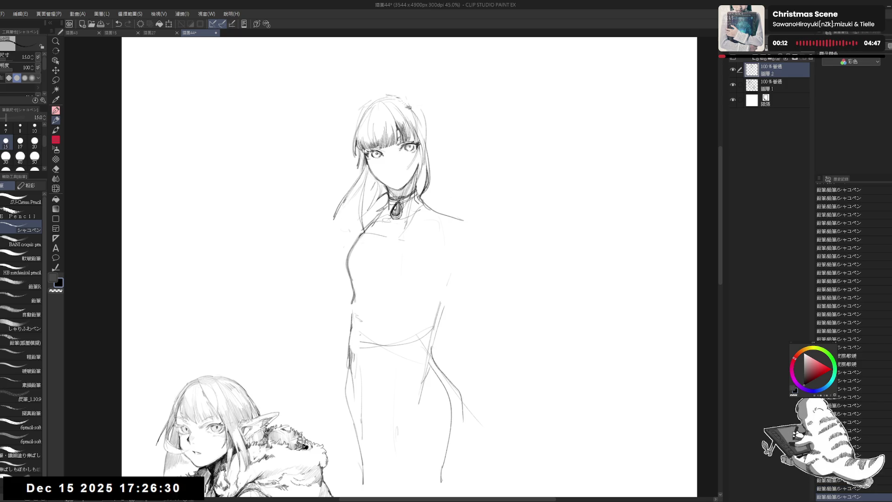
key(e)
drag(379, 176, 363, 217)
key(p)
mouse_move(374, 178)
mouse_down()
mouse_move(366, 210)
mouse_move(377, 200)
mouse_up()
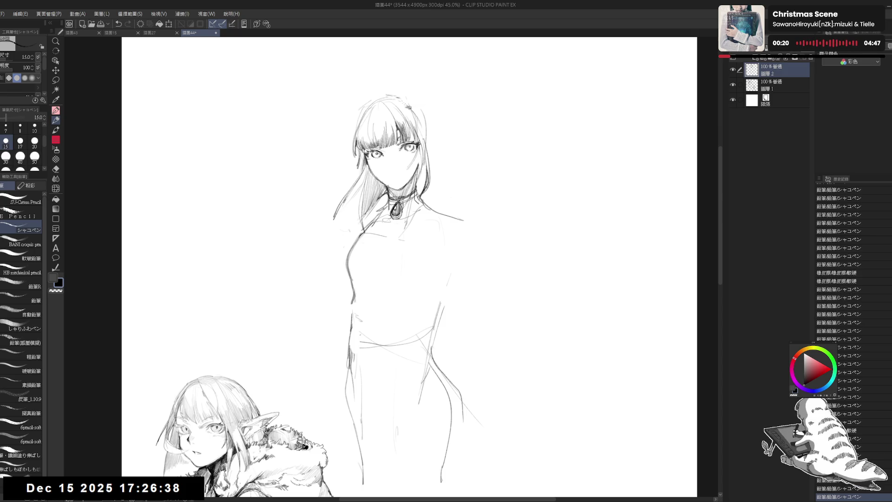
drag(426, 127, 426, 157)
key(ctrl+z)
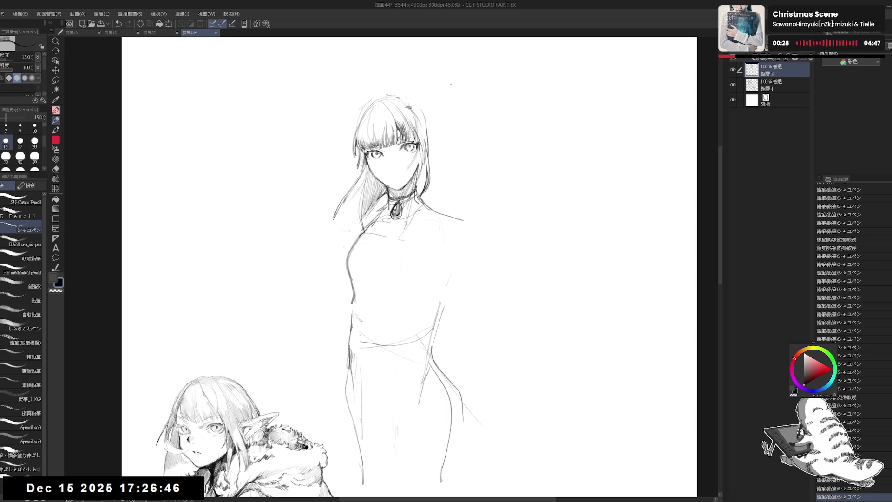
- Erase the stray mark near the waist and the lower-left leg lines
drag(407, 282, 399, 288)
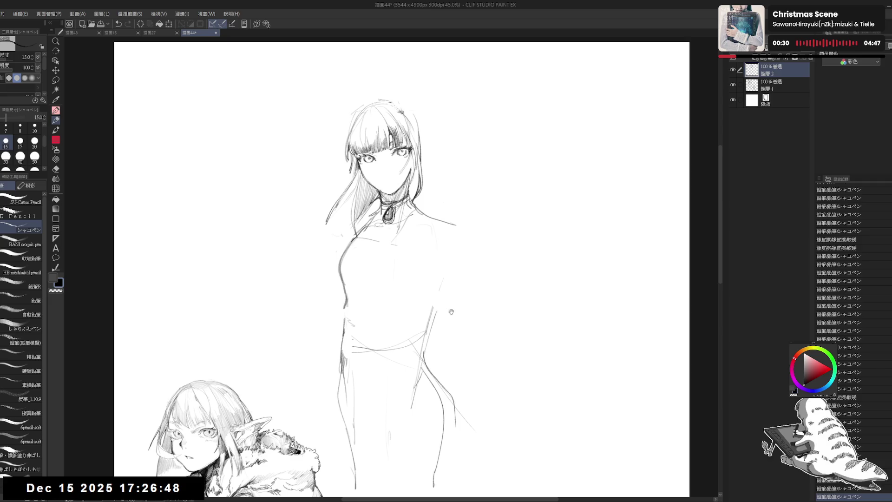
key(e)
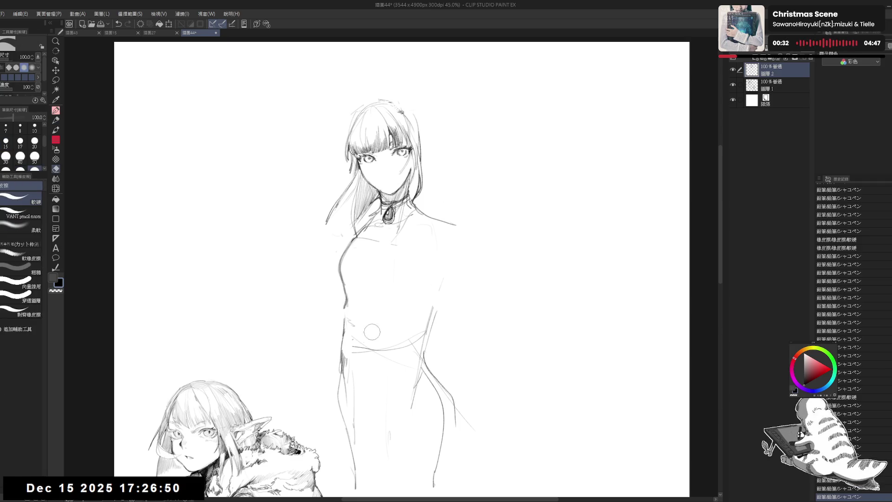
drag(328, 318, 333, 283)
key(p)
scroll(362, 212, down, 2)
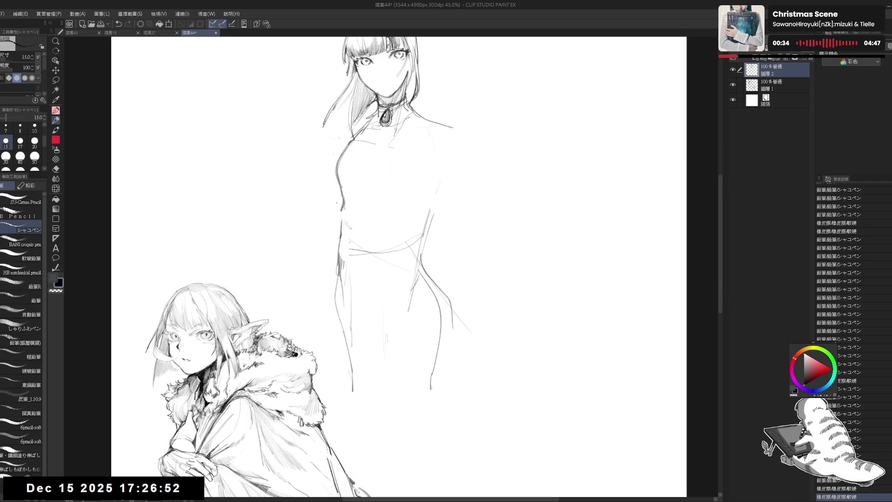
scroll(362, 212, down, 2)
mouse_move(365, 211)
mouse_down()
mouse_move(369, 194)
mouse_move(386, 220)
mouse_up()
scroll(369, 194, up, 2)
drag(448, 193, 447, 216)
key(e)
mouse_move(354, 246)
mouse_down()
mouse_move(368, 305)
mouse_move(368, 297)
mouse_up()
key(p)
- Move the standing girl right, away from the elf, and erase leftover stray marks
mouse_move(419, 241)
mouse_down()
mouse_move(554, 266)
mouse_move(544, 300)
mouse_move(501, 296)
mouse_up()
key(e)
drag(441, 283, 456, 292)
key(p)
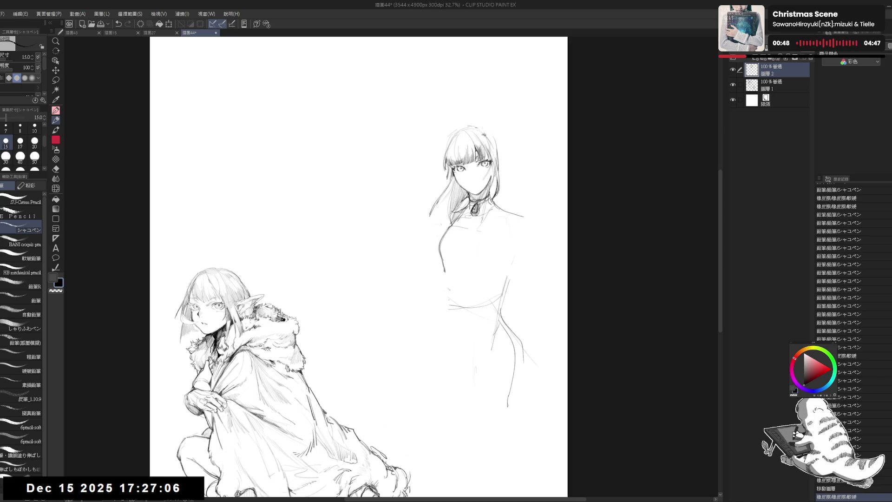
- Strengthen the shoulder and torso side lines and add a small mouth under the nose
mouse_move(444, 221)
mouse_down()
mouse_move(441, 228)
mouse_move(510, 217)
mouse_move(499, 206)
mouse_up()
click(501, 203)
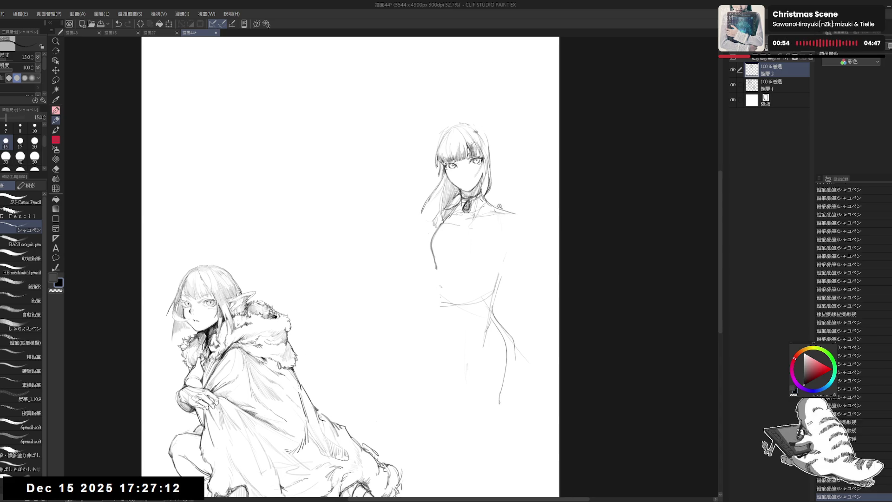
scroll(500, 206, up, 1)
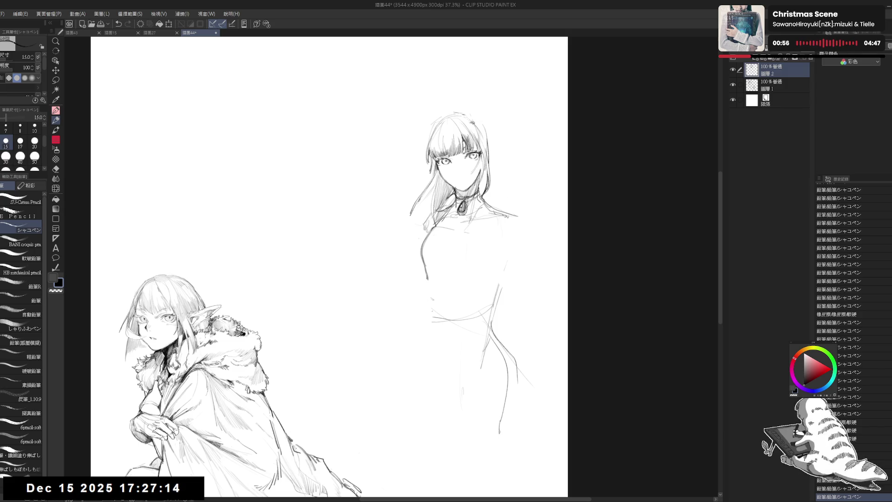
drag(517, 215, 485, 310)
drag(429, 229, 421, 263)
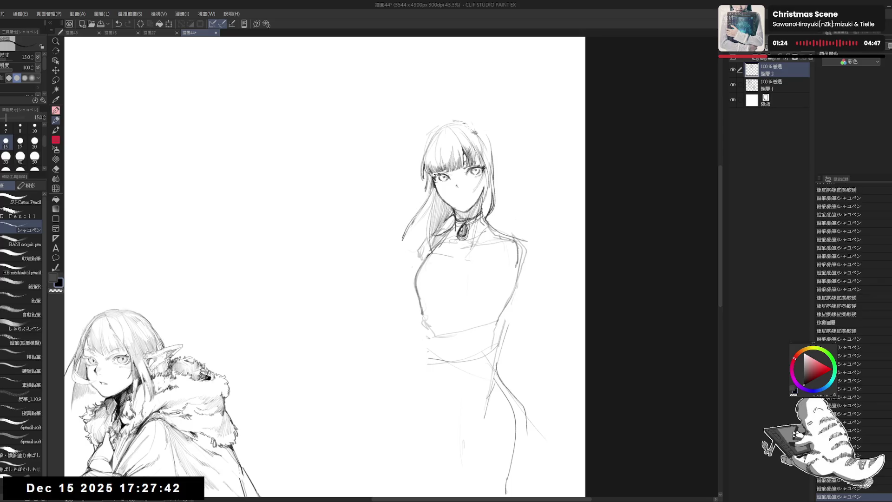
drag(457, 198, 462, 198)
- Erase lines at the top of the head, check with a horizontal flip, and start an ear line
key(e)
key(p)
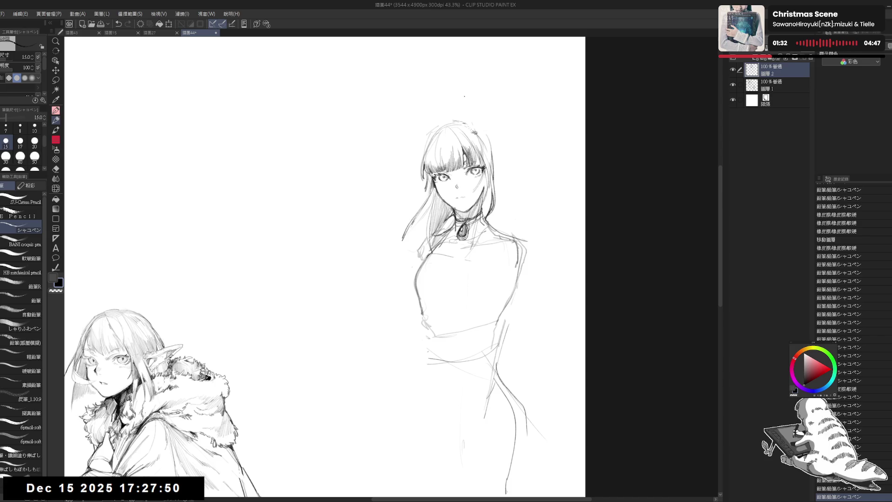
key(e)
drag(469, 130, 478, 135)
drag(471, 131, 479, 135)
key(p)
key(h)
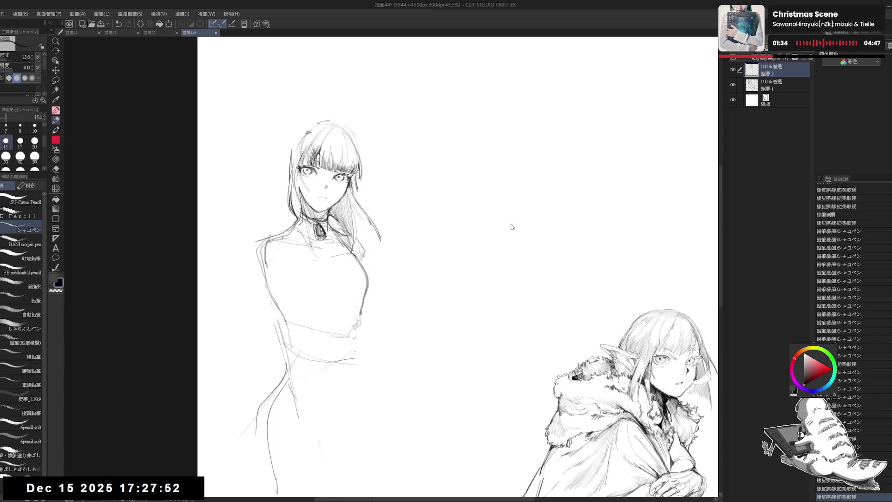
key(h)
drag(425, 133, 419, 145)
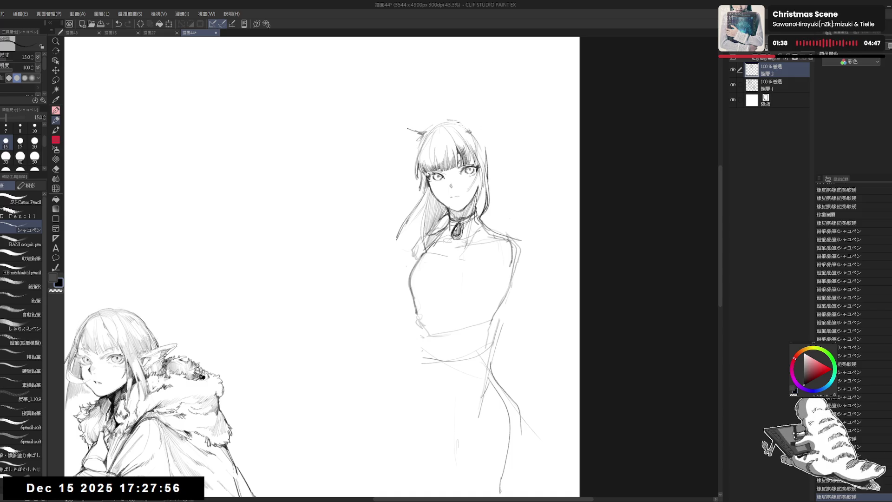
- Sketch the pointed fox ear's outline above the left side of the head
drag(389, 113, 416, 130)
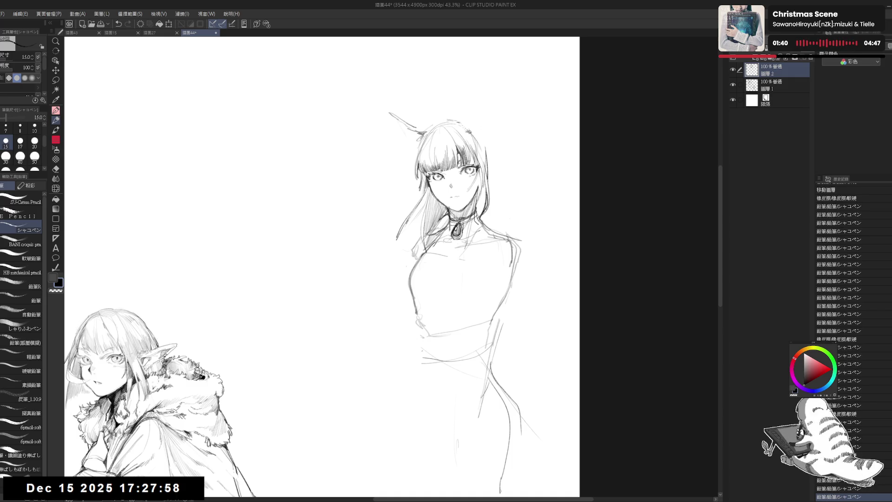
click(411, 129)
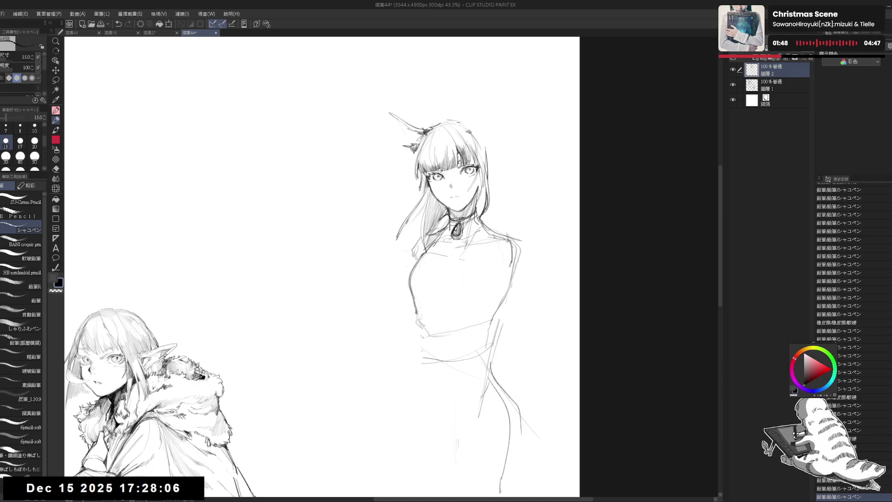
mouse_move(421, 124)
mouse_down()
mouse_move(384, 98)
mouse_move(381, 108)
mouse_move(427, 135)
mouse_up()
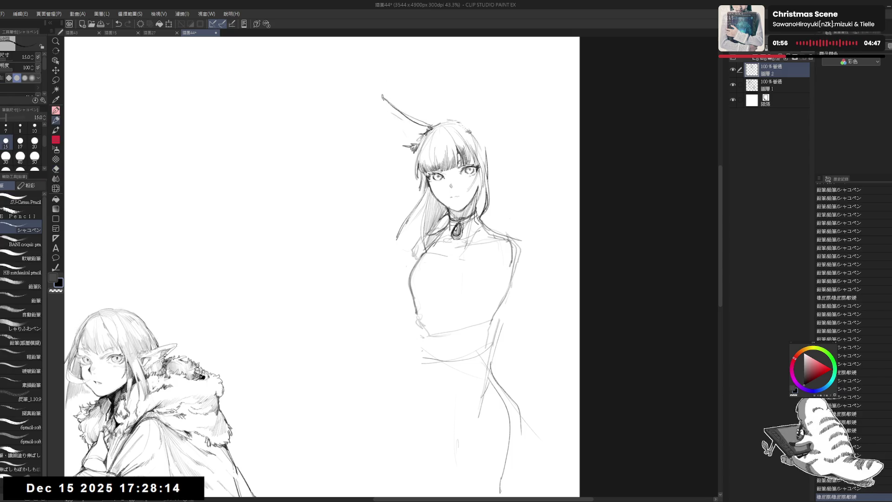
drag(383, 106, 399, 123)
drag(383, 102, 407, 128)
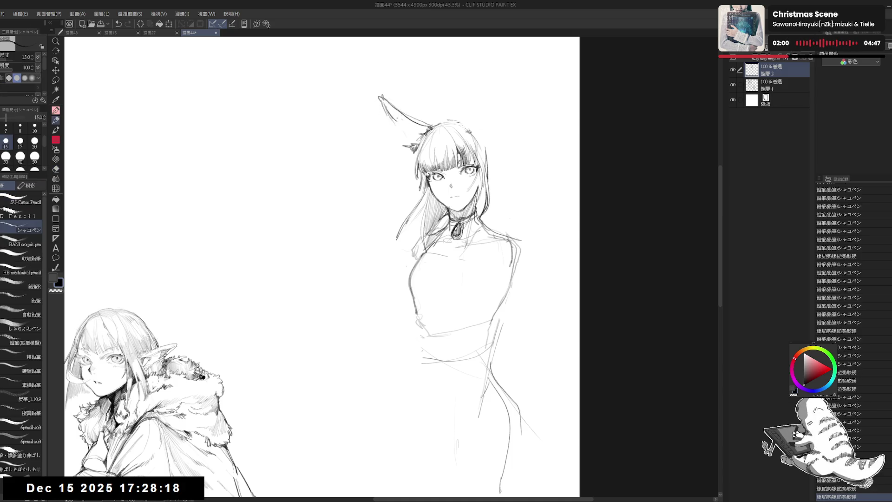
drag(381, 100, 390, 113)
drag(384, 100, 391, 115)
mouse_move(384, 100)
mouse_down()
mouse_move(395, 117)
mouse_move(429, 132)
mouse_move(419, 116)
mouse_up()
mouse_move(409, 118)
mouse_down()
mouse_move(419, 115)
mouse_move(421, 134)
mouse_move(406, 132)
mouse_move(412, 125)
mouse_move(418, 137)
mouse_move(410, 139)
mouse_up()
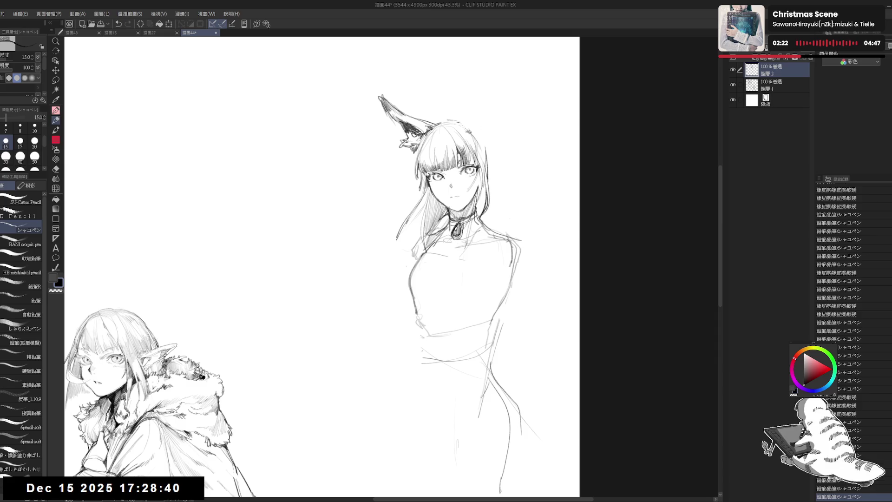
- Add dark fur strokes inside the ear, check with a horizontal flip, and clean up with the eraser
mouse_move(411, 133)
mouse_down()
mouse_move(418, 143)
mouse_move(395, 144)
mouse_up()
key(e)
key(p)
key(h)
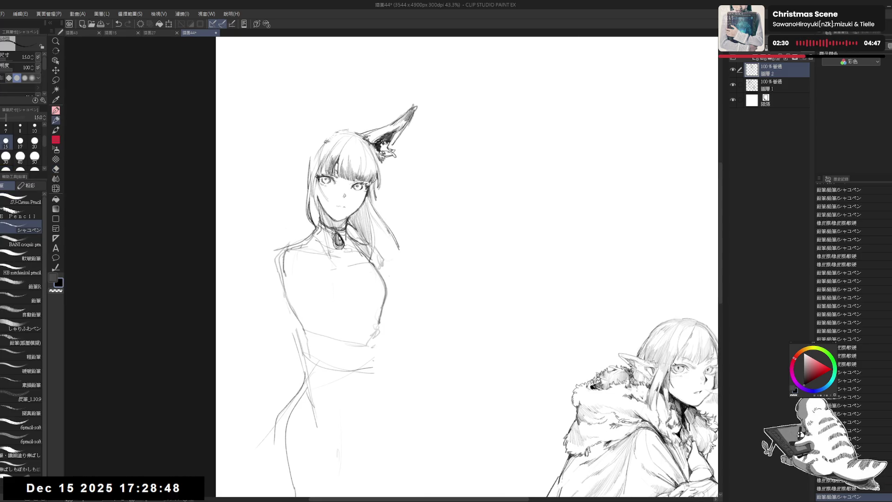
key(h)
key(ctrl+z)
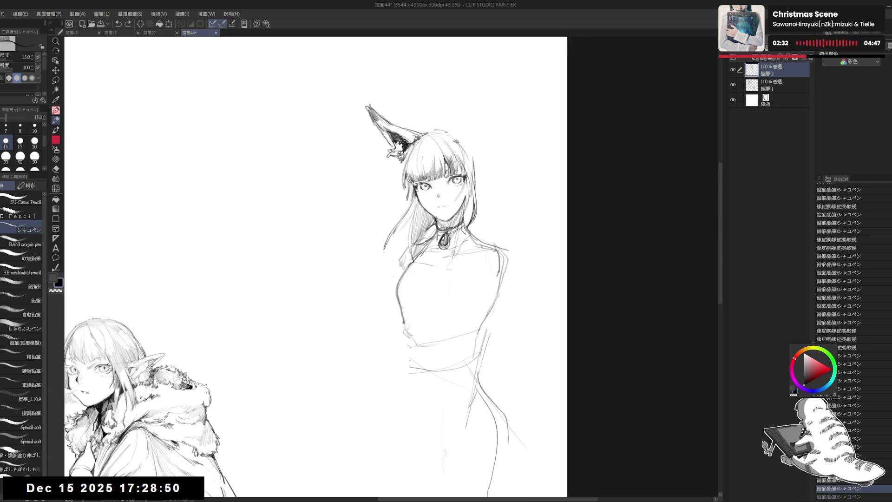
key(e)
mouse_move(379, 126)
mouse_down()
mouse_move(393, 145)
mouse_move(388, 140)
mouse_up()
key(p)
key(e)
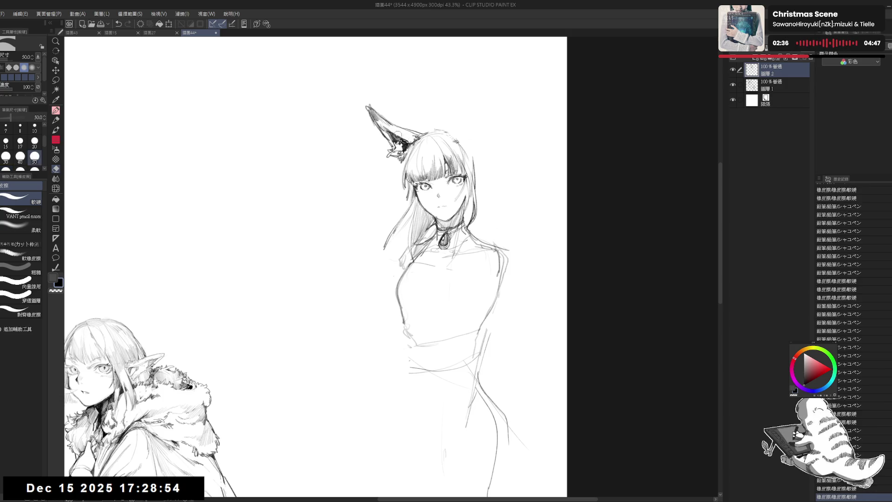
key(p)
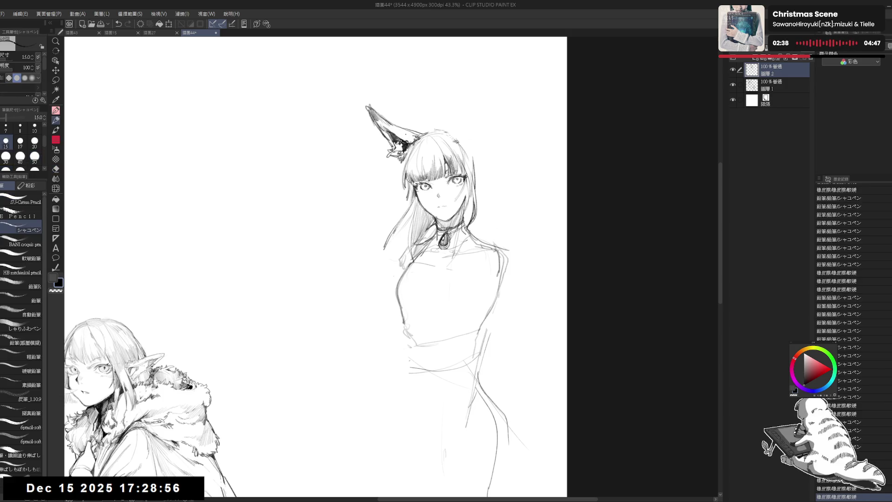
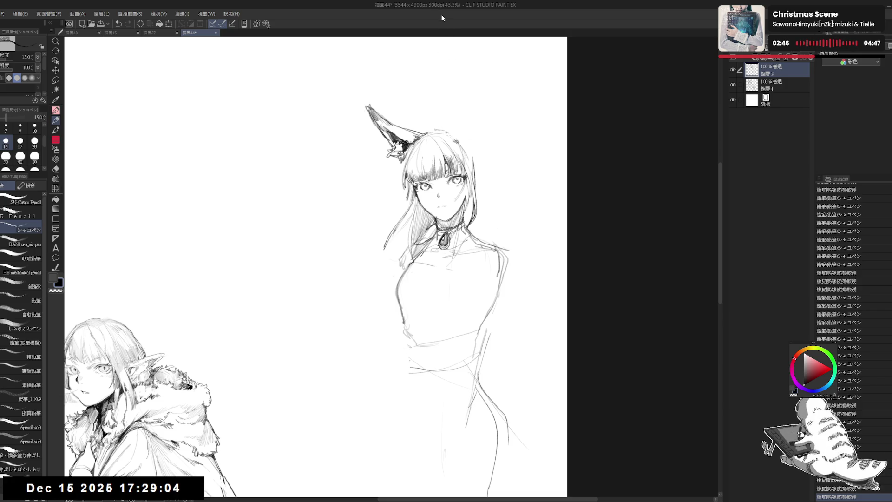
- Erase small marks around the fox girl's head and centre the head in view
key(e)
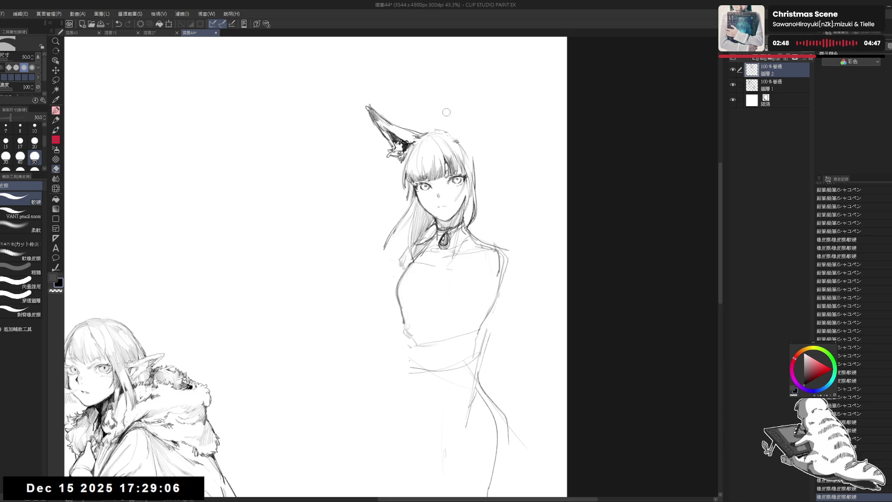
drag(432, 140, 405, 159)
key(p)
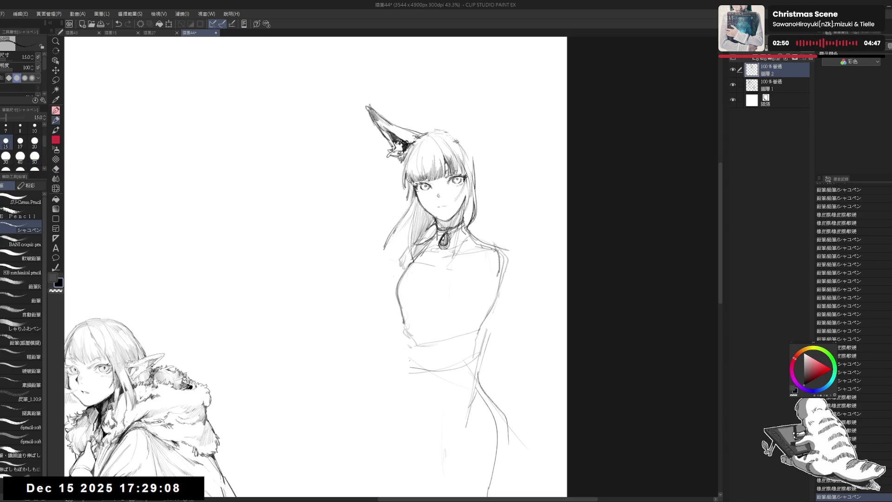
drag(520, 136, 503, 112)
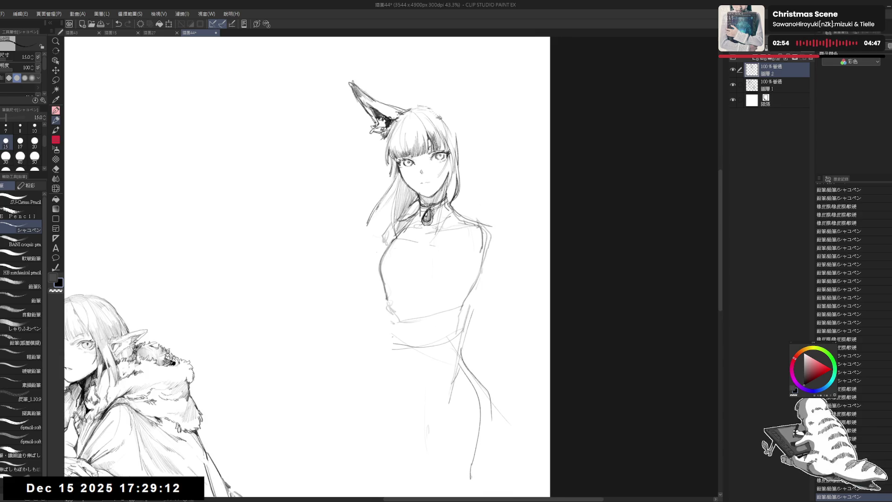
scroll(419, 157, up, 3)
- Sketch the right pointed fox ear's outer edge and the top of the head and hair
key(e)
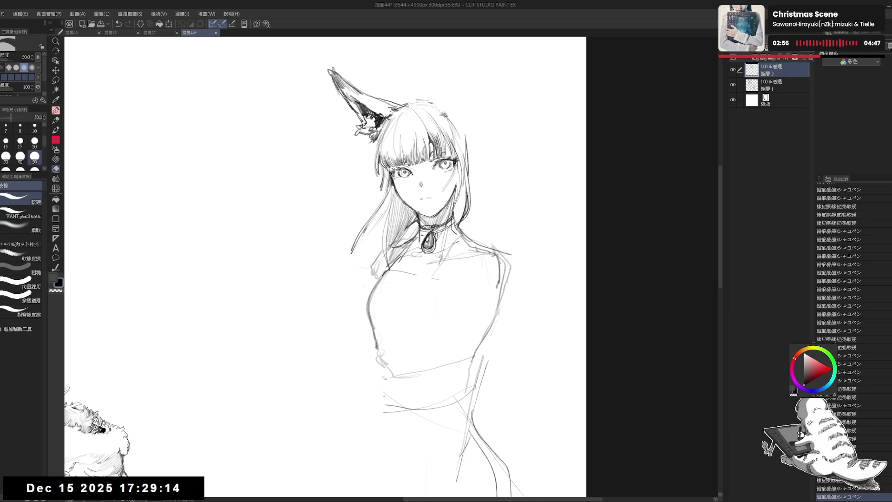
key(p)
mouse_move(430, 218)
mouse_down()
mouse_move(437, 224)
mouse_move(404, 256)
mouse_up()
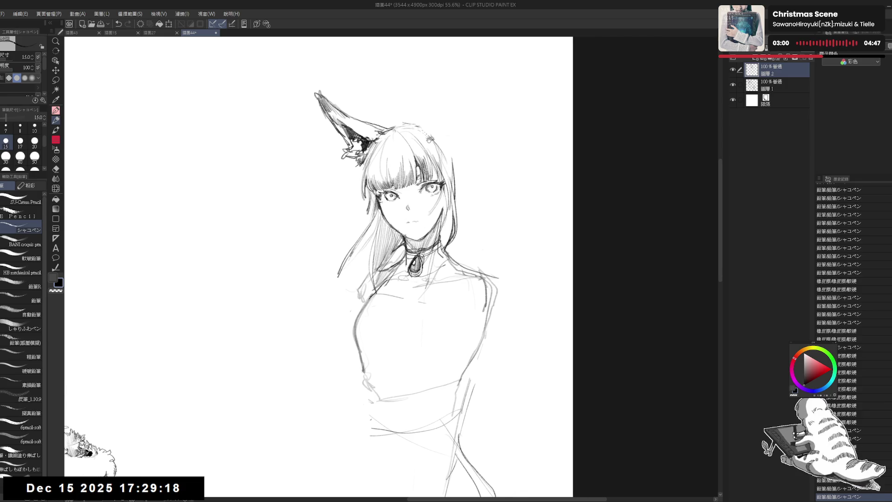
mouse_move(414, 129)
mouse_down()
mouse_move(442, 74)
mouse_move(454, 110)
mouse_move(446, 144)
mouse_move(431, 100)
mouse_move(443, 71)
mouse_up()
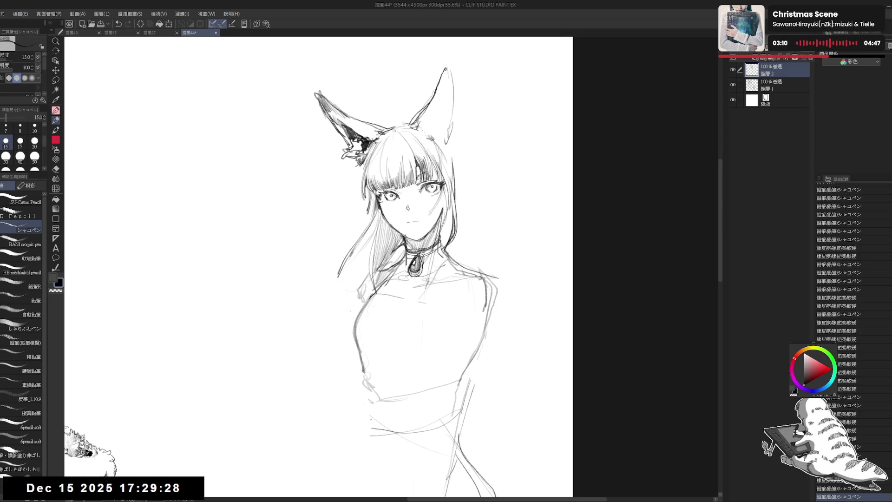
mouse_move(453, 107)
mouse_down()
mouse_move(447, 146)
mouse_move(455, 168)
mouse_up()
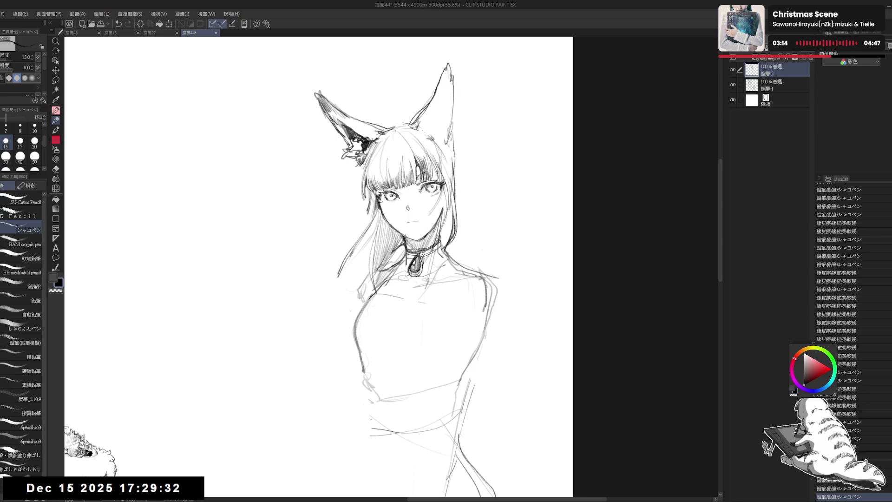
drag(441, 139, 448, 158)
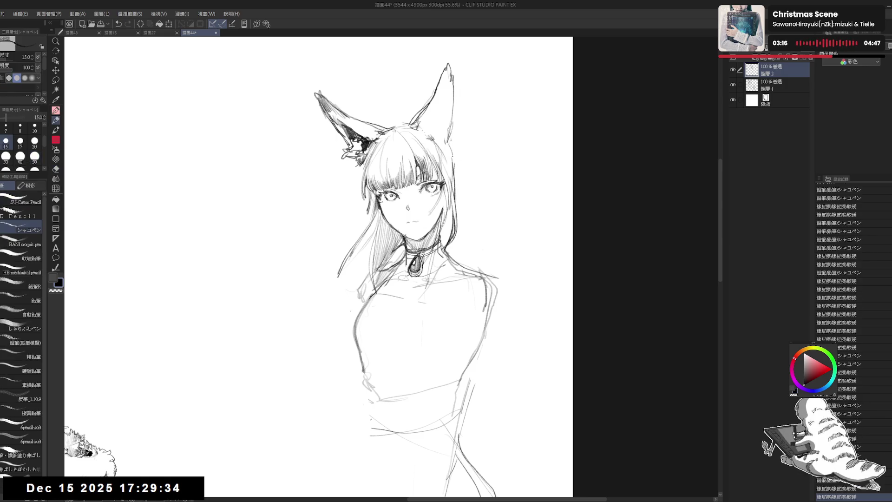
drag(388, 131, 377, 152)
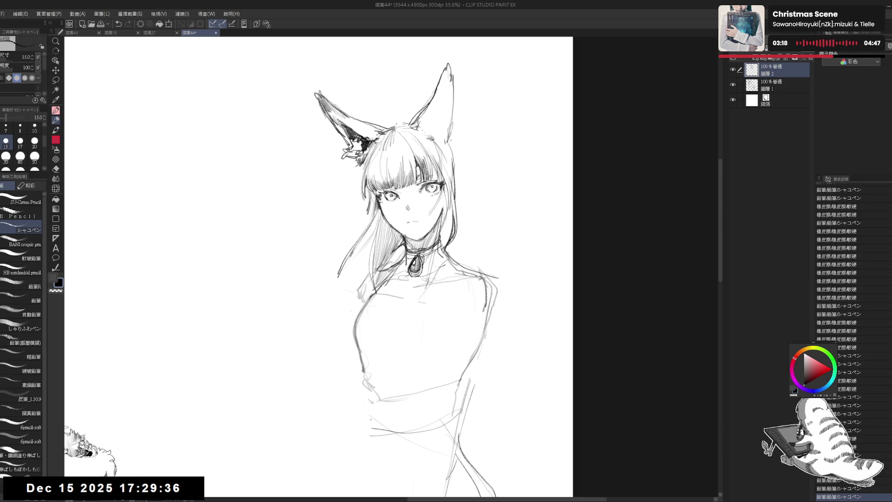
- Zoom out and lasso a freehand selection around the head and ears
key(ctrl+minus)
key(ctrl+minus)
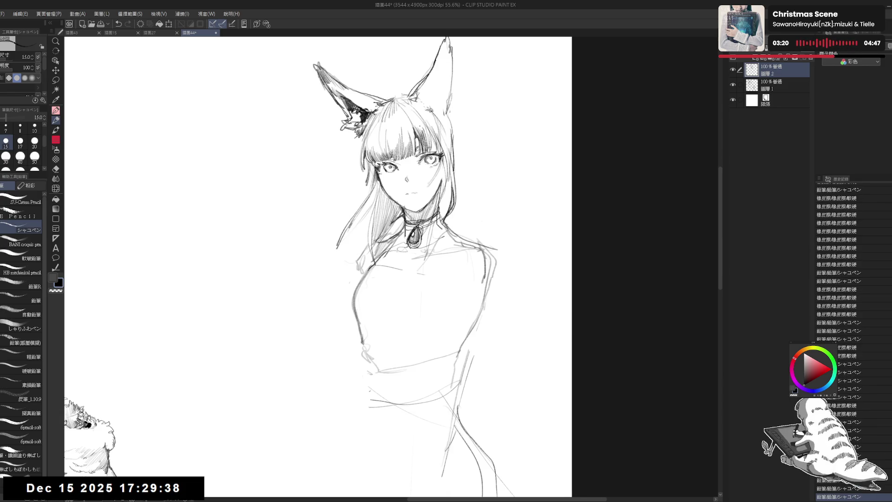
key(m)
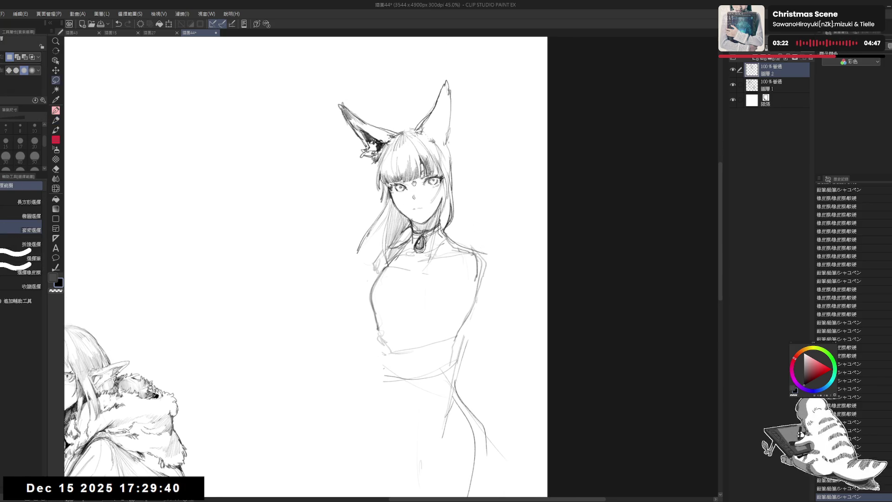
mouse_move(370, 89)
mouse_down()
mouse_move(316, 119)
mouse_move(354, 278)
mouse_move(393, 260)
mouse_move(411, 264)
mouse_move(482, 161)
mouse_move(425, 58)
mouse_up()
- Slightly rescale the selected head and ears with Scale/Rotate, confirm, and deselect
key(ctrl+t)
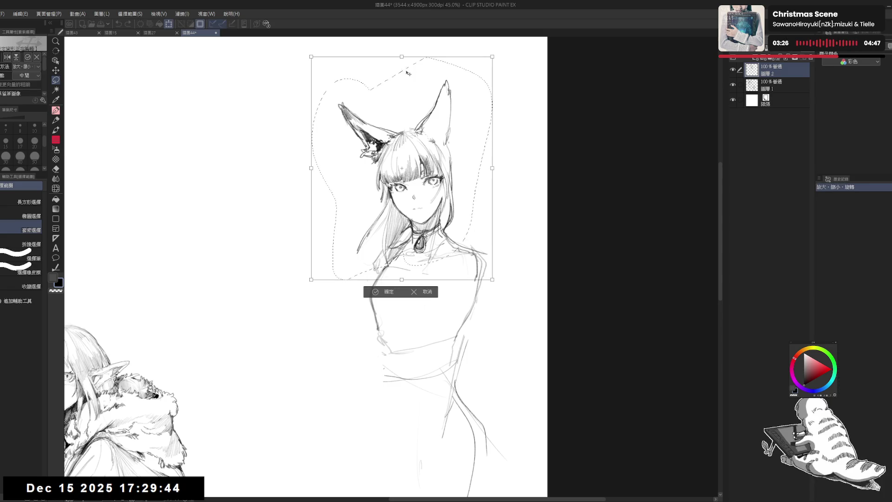
click(401, 60)
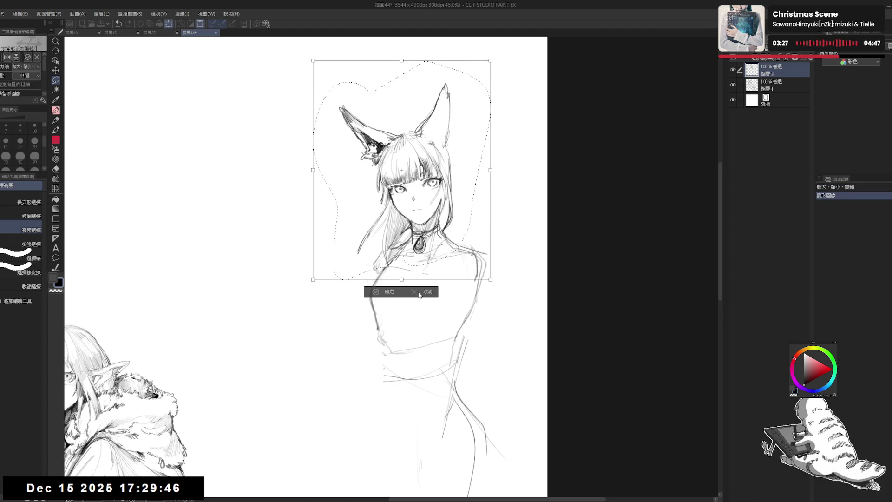
click(388, 296)
key(ctrl+d)
key(p)
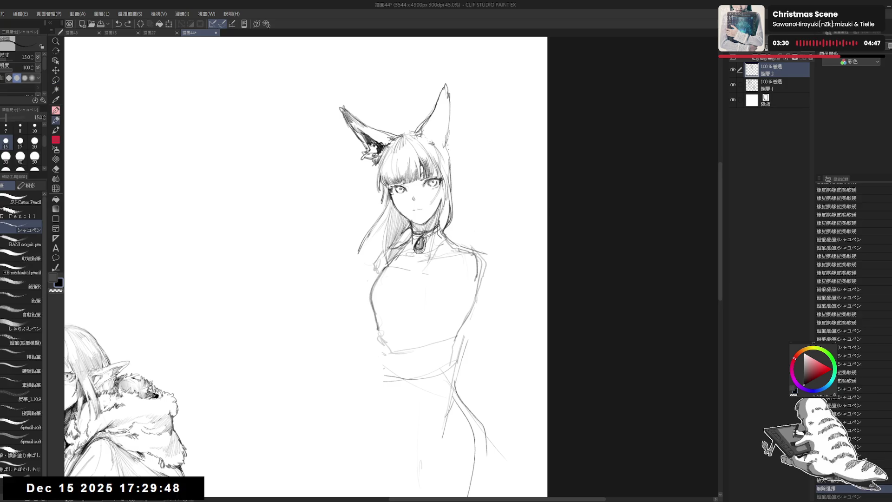
- Erase stray marks around the fox girl's head
key(e)
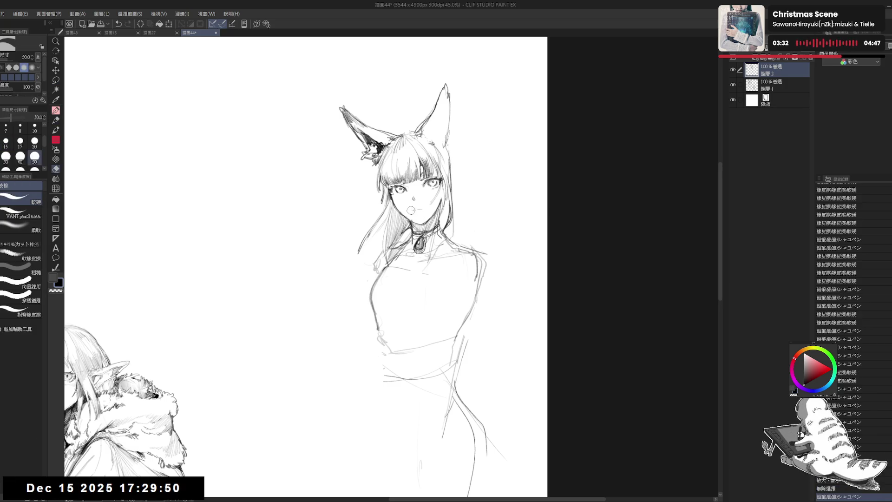
drag(410, 210, 415, 163)
drag(376, 213, 369, 230)
key(p)
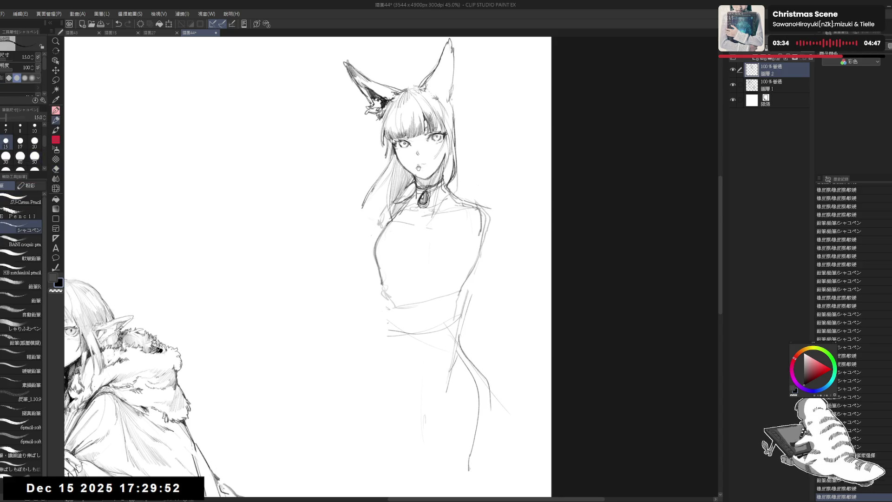
drag(418, 168, 412, 202)
- Darken the right ear's outer edge and touch up marks beside it
mouse_move(443, 74)
mouse_down()
mouse_move(434, 105)
mouse_move(450, 139)
mouse_move(482, 138)
mouse_up()
key(e)
key(p)
scroll(462, 167, up, 3)
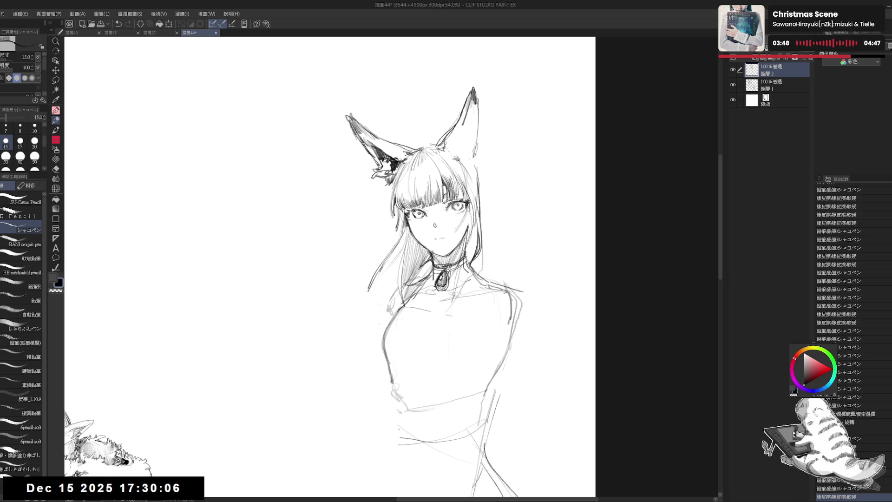
drag(482, 148, 484, 155)
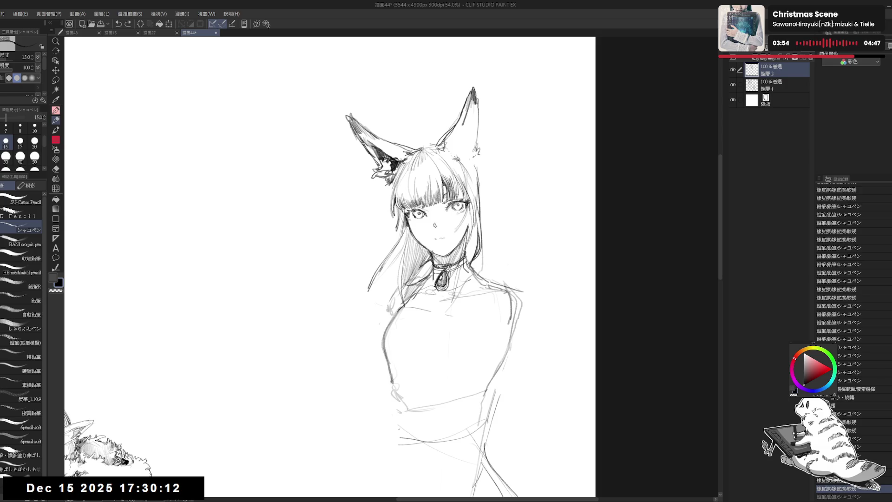
key(e)
drag(464, 154, 479, 166)
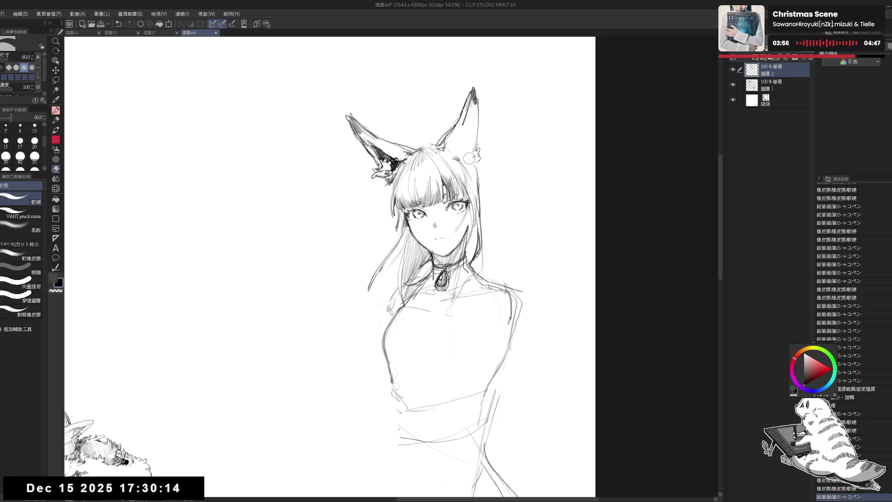
key(p)
- Clean small areas near the right ear and add a stroke inside it
key(e)
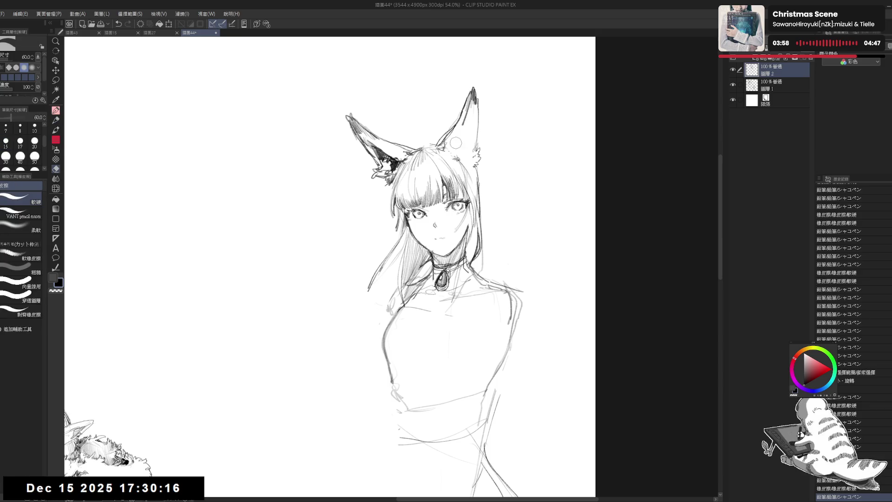
drag(462, 155, 451, 166)
key(p)
key(e)
drag(468, 116, 460, 129)
key(p)
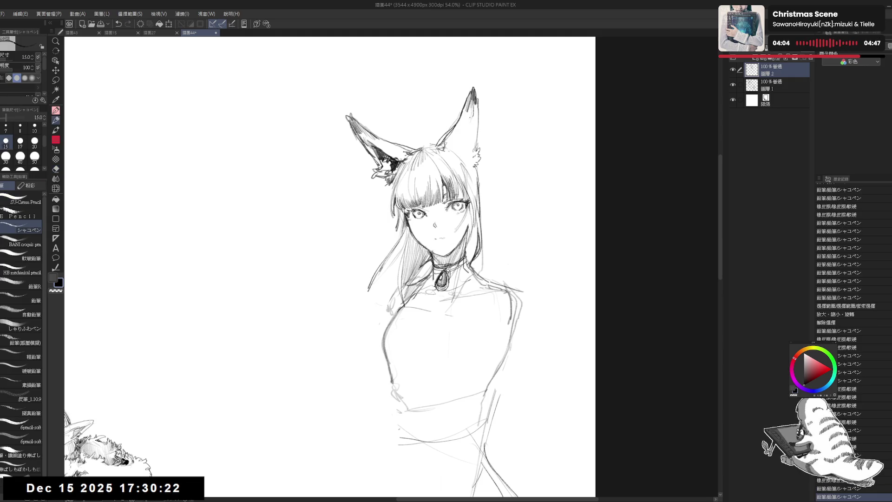
drag(466, 129, 455, 148)
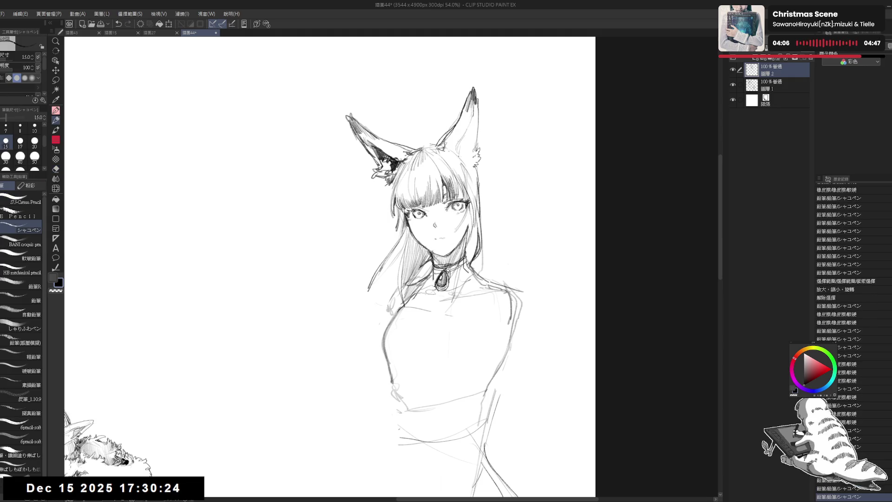
key(e)
drag(460, 140, 463, 133)
key(p)
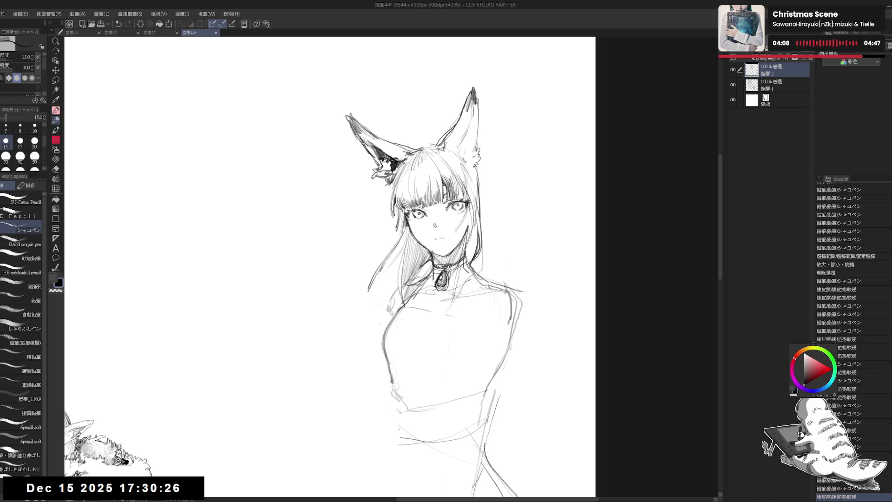
- Try hair strands on the right side of the head, undoing the rejected attempts
mouse_move(505, 196)
mouse_down()
mouse_move(512, 175)
mouse_move(486, 206)
mouse_up()
key(e)
key(p)
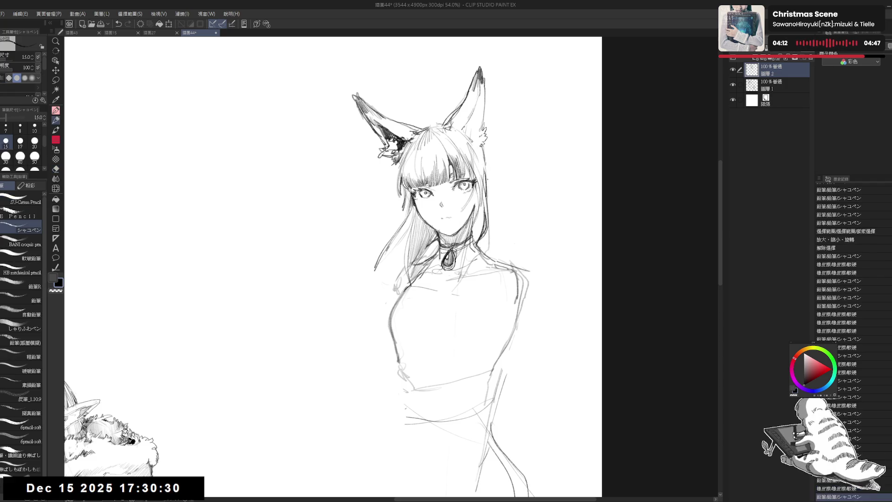
drag(485, 149, 504, 223)
key(ctrl+z)
drag(487, 142, 502, 245)
key(ctrl+z)
- Draw and lengthen hair strands falling down the fox girl's right side
mouse_move(483, 141)
mouse_down()
mouse_move(504, 260)
mouse_move(482, 177)
mouse_up()
key(ctrl+z)
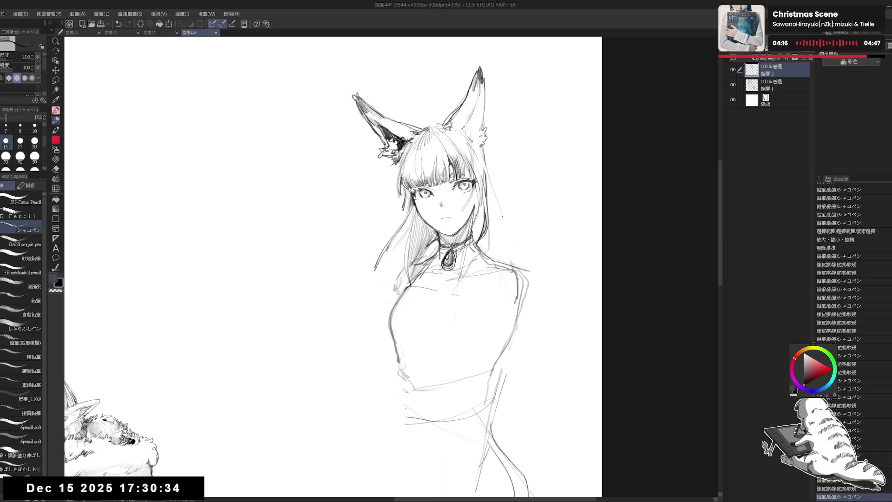
drag(503, 220, 508, 261)
drag(486, 160, 504, 249)
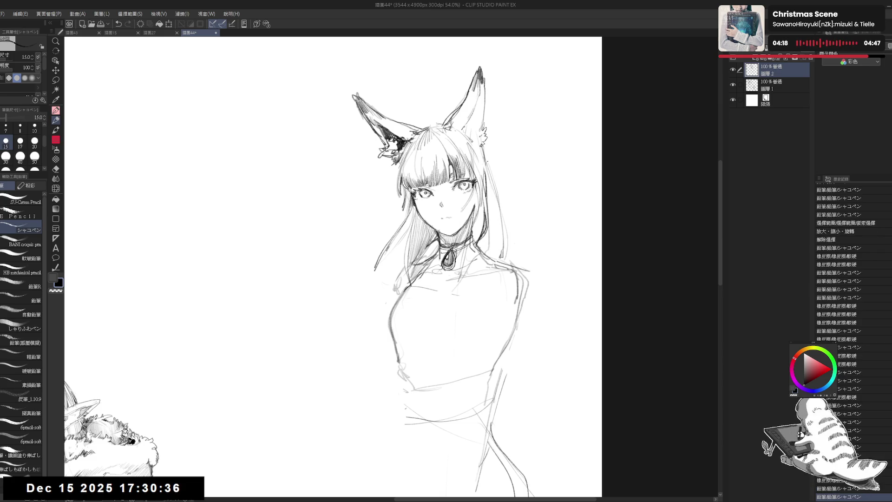
drag(488, 186, 520, 268)
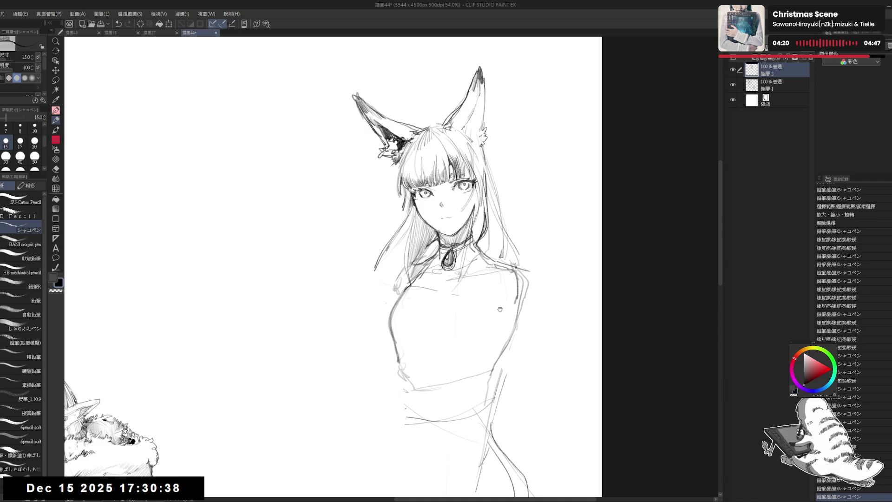
scroll(500, 309, down, 1)
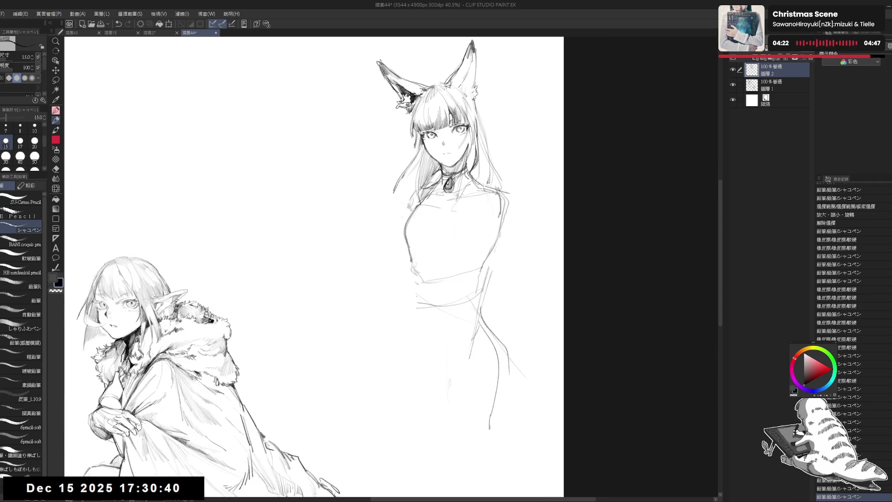
- Add a stroke at the right hair edge and try a long hair stroke, undoing it
scroll(301, 268, up, 1)
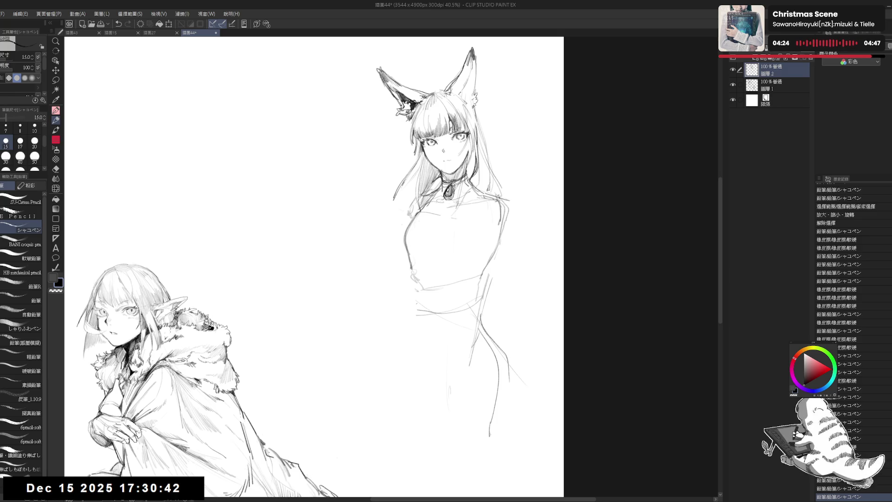
scroll(314, 266, up, 2)
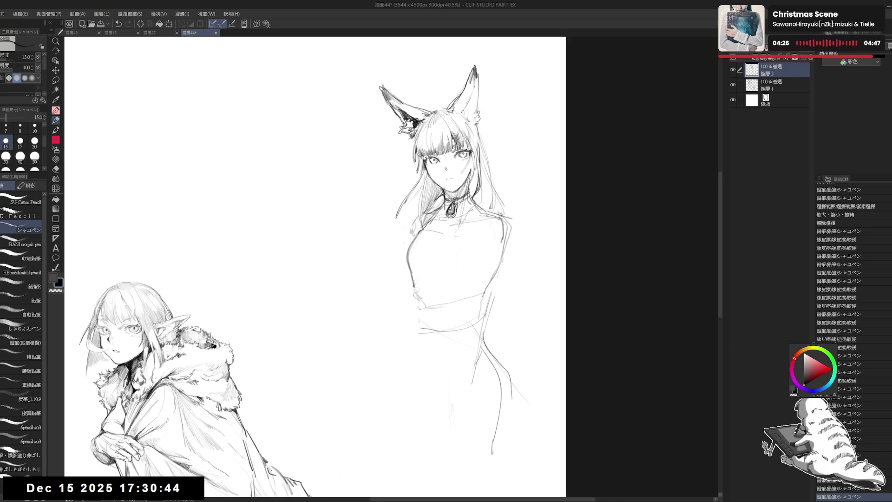
mouse_move(474, 168)
mouse_down()
mouse_move(475, 199)
mouse_move(476, 171)
mouse_up()
key(e)
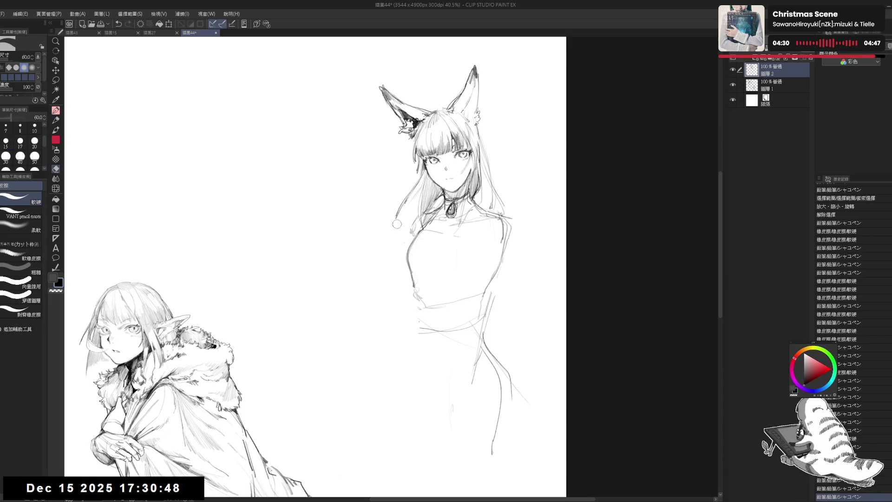
click(397, 224)
key(p)
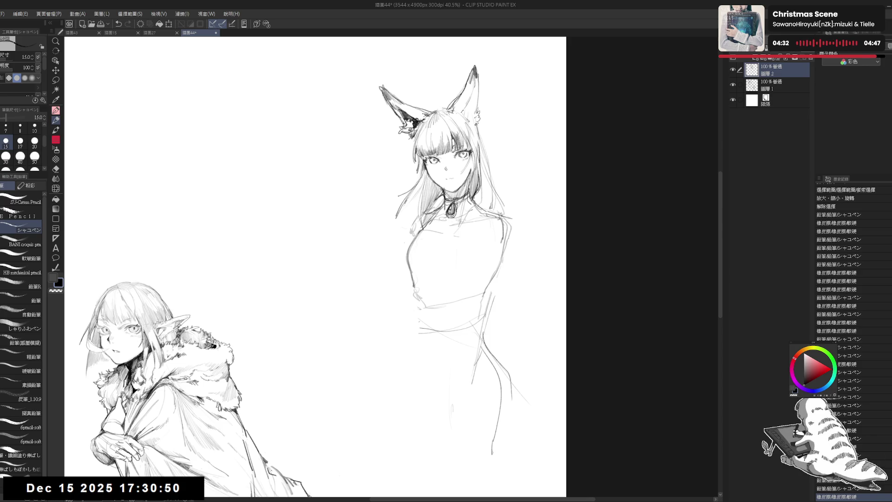
drag(415, 189, 340, 225)
key(ctrl+z)
drag(418, 179, 340, 263)
key(ctrl+z)
key(ctrl+z)
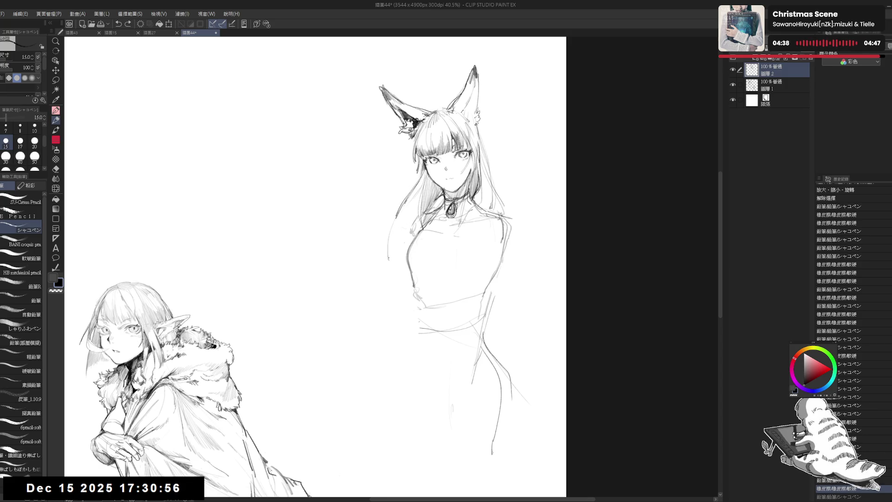
- Draw long hair curves down the fox girl's right side
drag(491, 175, 500, 199)
drag(528, 238, 551, 296)
drag(500, 192, 543, 408)
drag(483, 280, 483, 200)
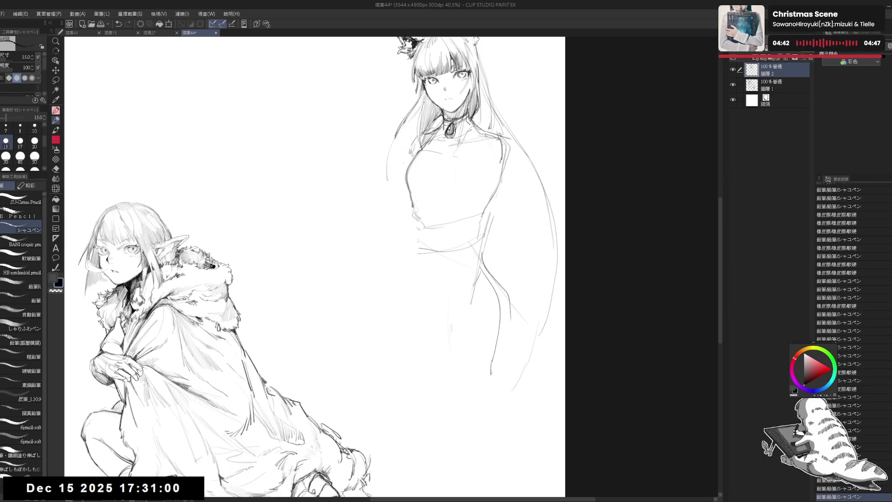
drag(430, 146, 439, 167)
- Enlarge the pencil to size 17 and draw a shorter hair stroke
key(bracketright)
drag(420, 135, 369, 261)
key(ctrl+z)
drag(416, 136, 406, 190)
- Draw long strands down the fox girl's right side toward her waist
mouse_move(530, 164)
mouse_down()
mouse_move(545, 209)
mouse_move(519, 405)
mouse_up()
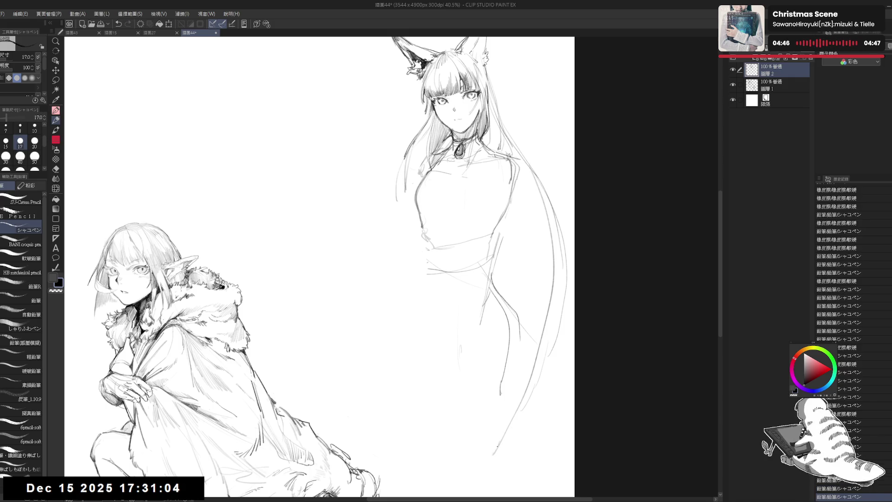
drag(498, 446, 483, 480)
drag(481, 452, 477, 378)
mouse_move(326, 279)
mouse_down()
mouse_move(316, 130)
mouse_move(328, 326)
mouse_up()
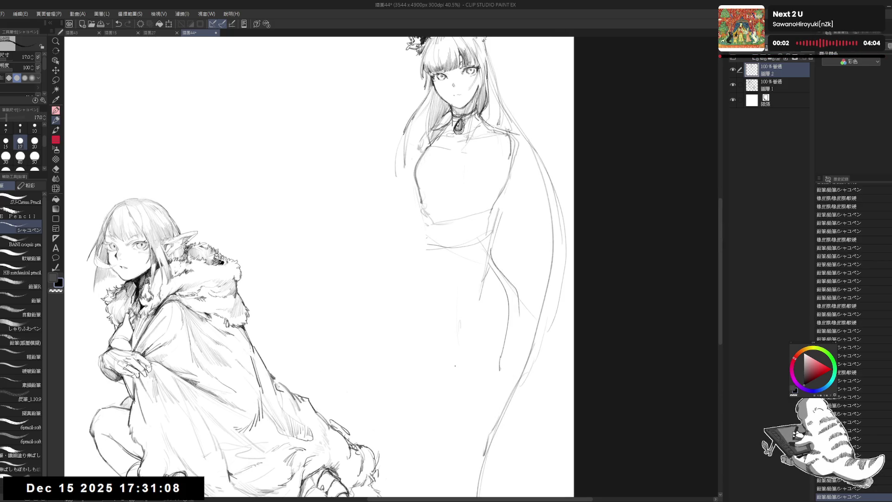
scroll(465, 302, down, 2)
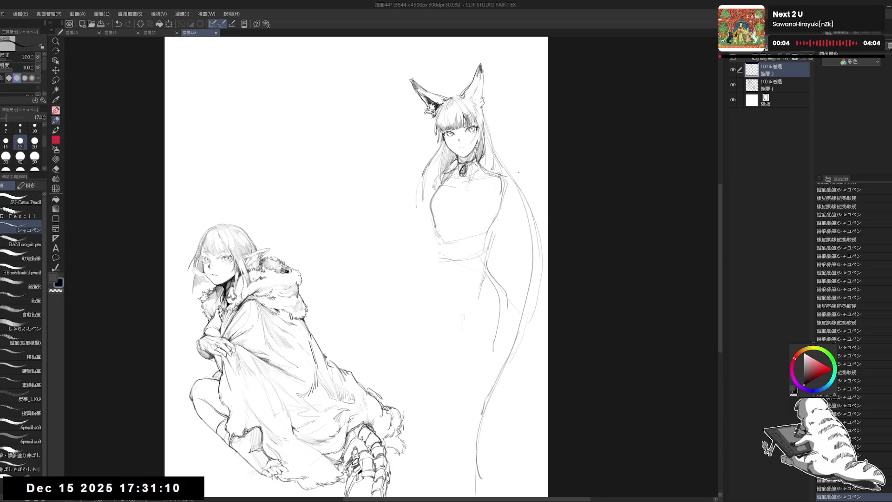
- Add another hair stroke on the right side and recentre on the head
key(e)
key(p)
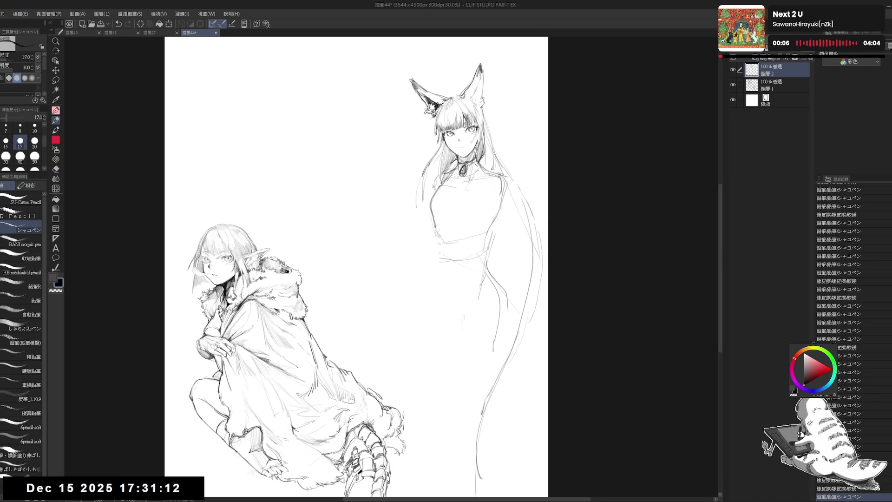
drag(540, 258, 547, 292)
scroll(456, 93, up, 3)
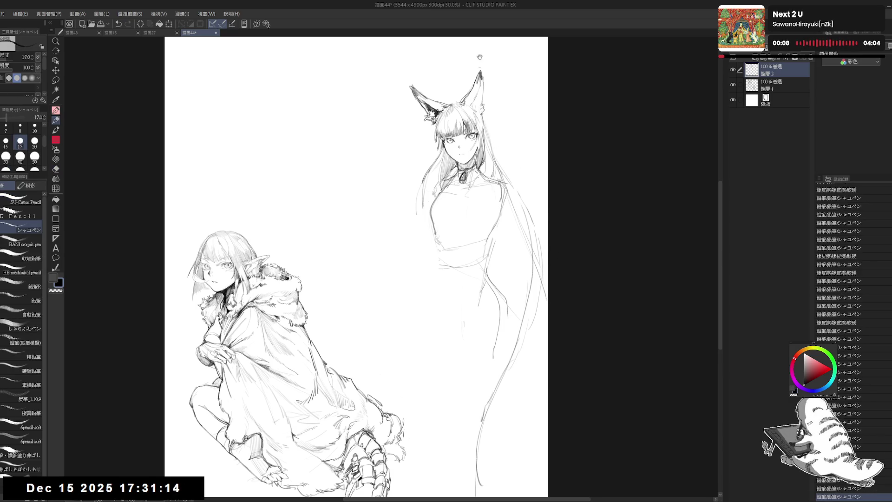
drag(455, 233, 434, 247)
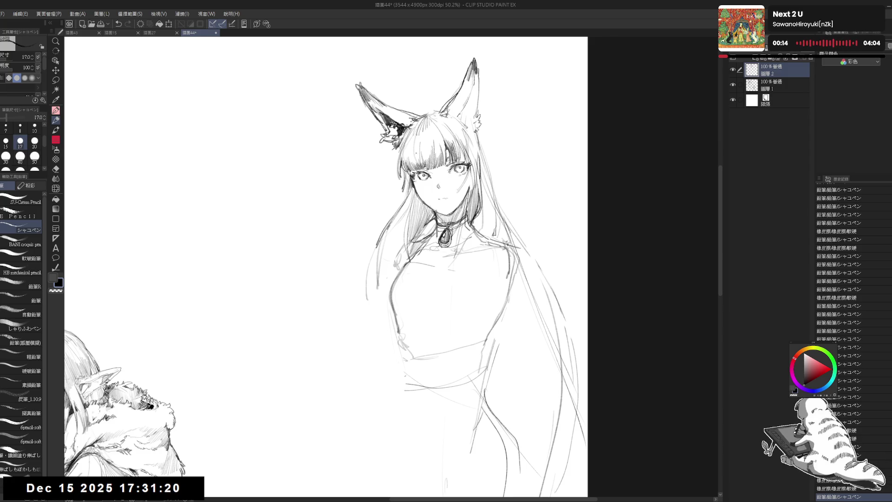
- Add faint strands near the ears and right-side hair, flipping the canvas to check proportions
drag(408, 120, 420, 139)
mouse_move(488, 186)
mouse_down()
mouse_move(494, 233)
mouse_move(495, 223)
mouse_up()
key(h)
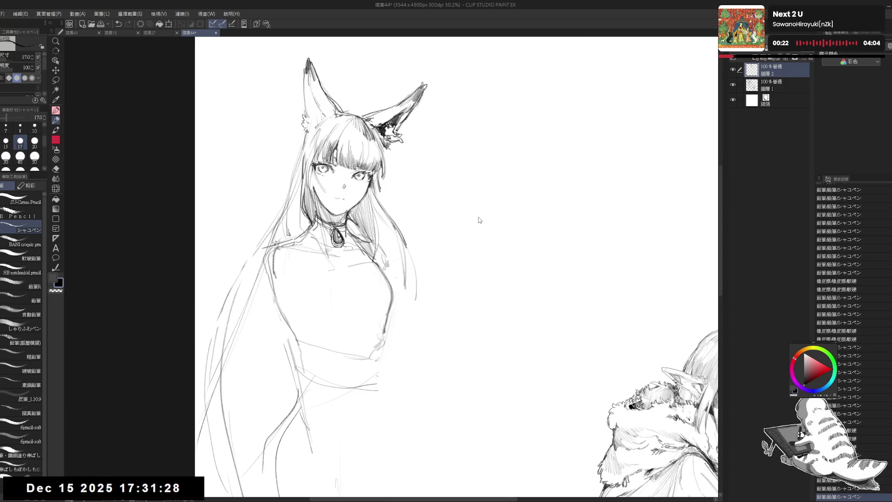
key(h)
scroll(484, 172, down, 1)
key(e)
drag(464, 160, 469, 165)
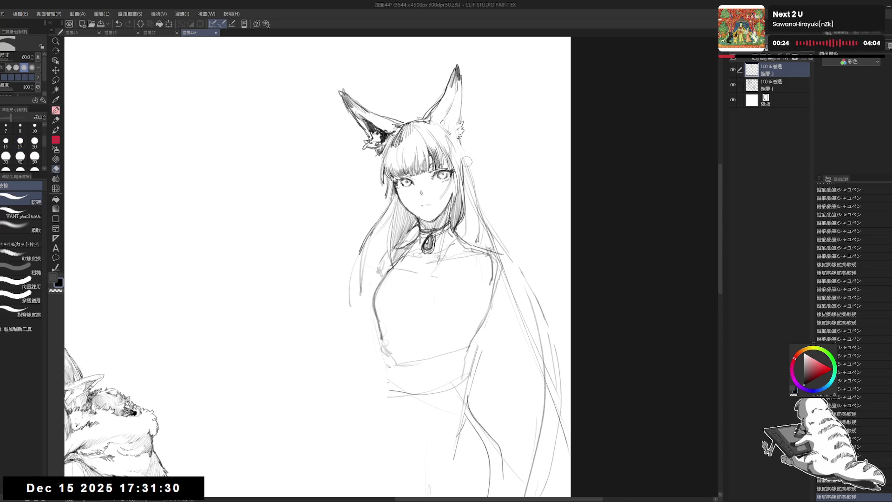
key(p)
drag(418, 232, 411, 238)
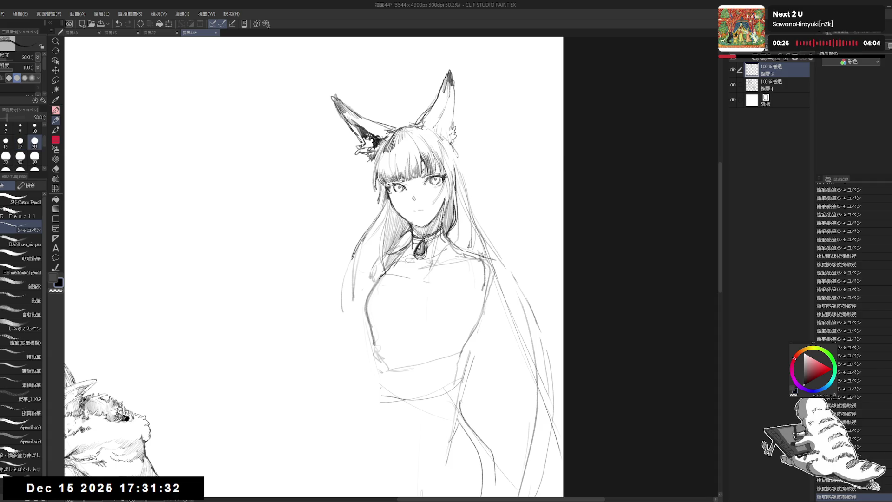
drag(446, 140, 458, 172)
key(ctrl+z)
key(ctrl+z)
drag(447, 140, 475, 181)
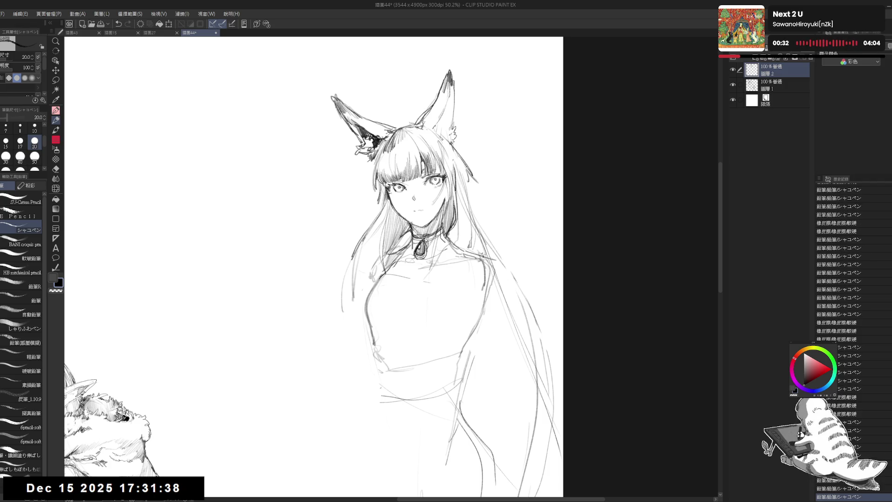
drag(453, 158, 468, 179)
key(ctrl+z)
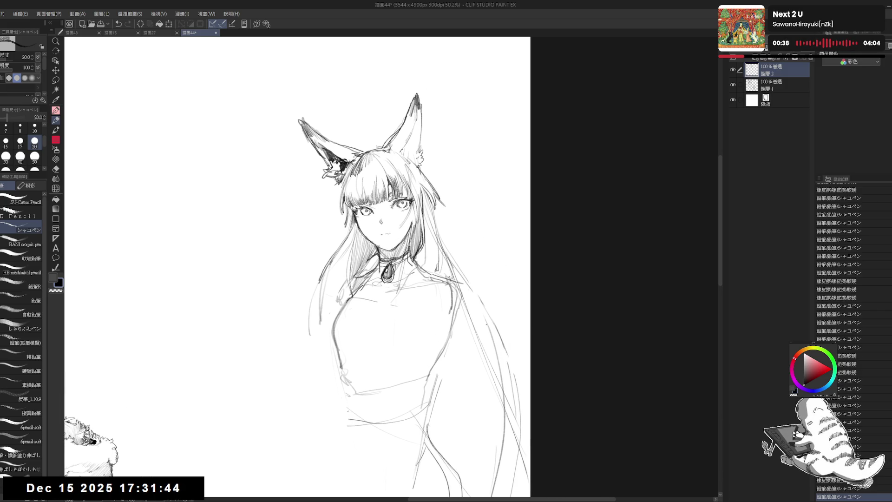
- Rework the small strokes beside the left of the face, erasing and redrawing them
key(minus)
drag(452, 200, 461, 222)
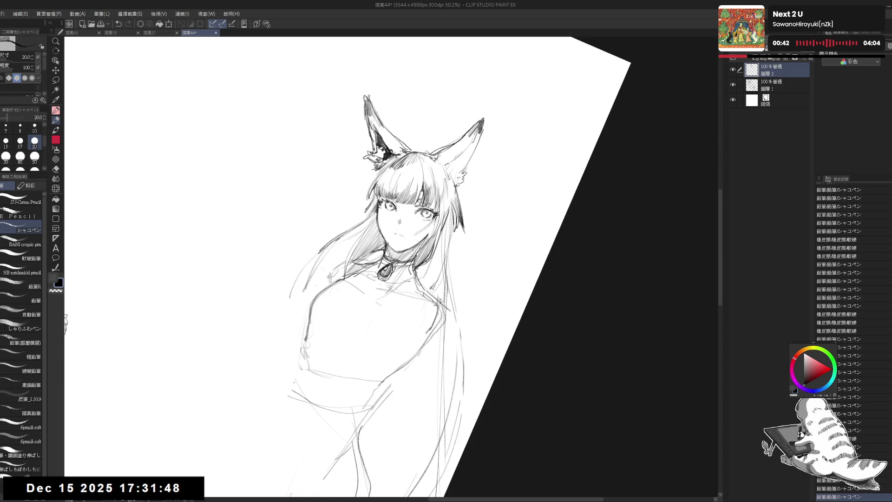
key(ctrl+at)
key(e)
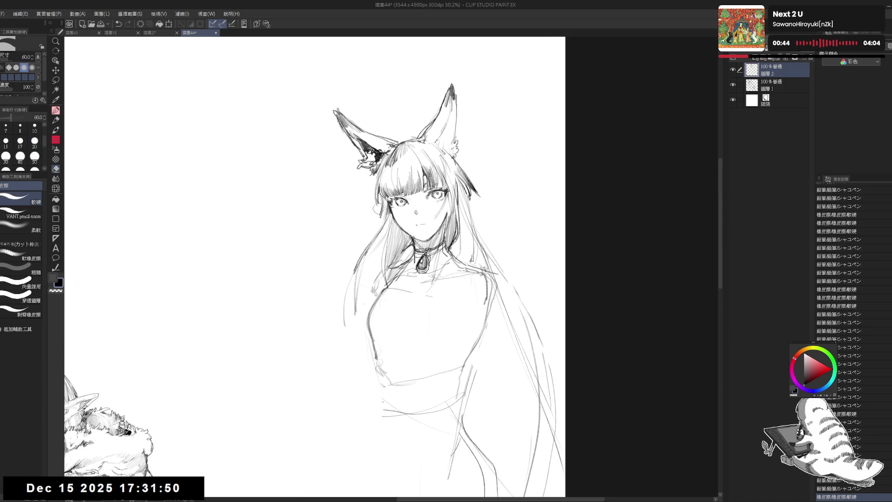
key(p)
key(e)
drag(386, 203, 383, 236)
key(p)
key(ctrl+z)
mouse_move(382, 223)
mouse_down()
mouse_move(384, 245)
mouse_move(384, 238)
mouse_up()
drag(382, 224, 383, 238)
key(e)
drag(382, 232, 384, 239)
key(p)
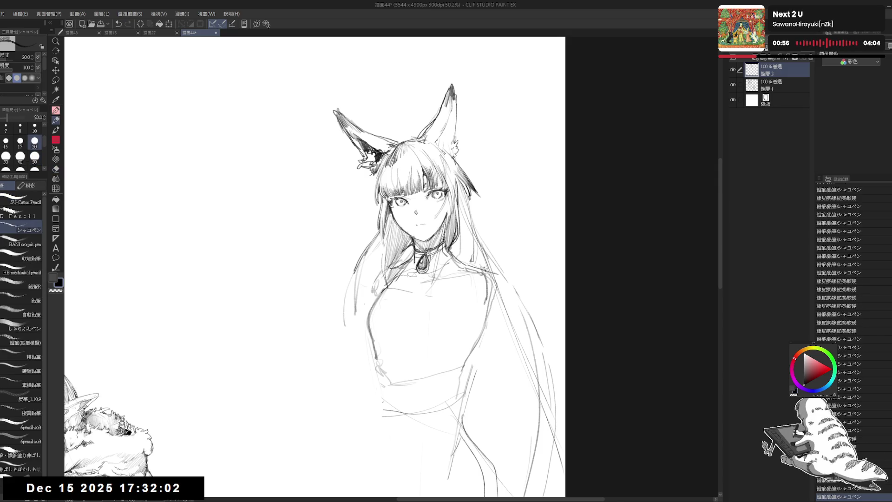
- Draw short strands by the right ear and long strands flowing down the right hair
drag(466, 188, 469, 205)
mouse_move(467, 205)
mouse_down()
mouse_move(472, 224)
mouse_move(488, 179)
mouse_up()
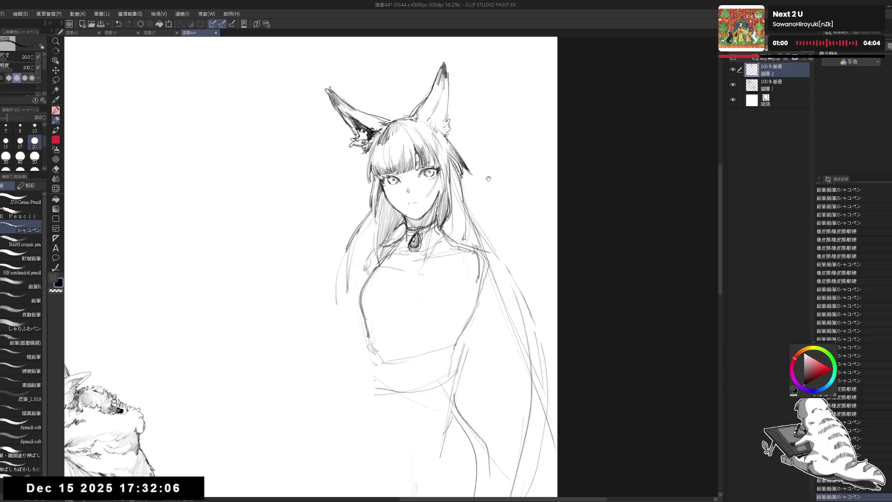
key(e)
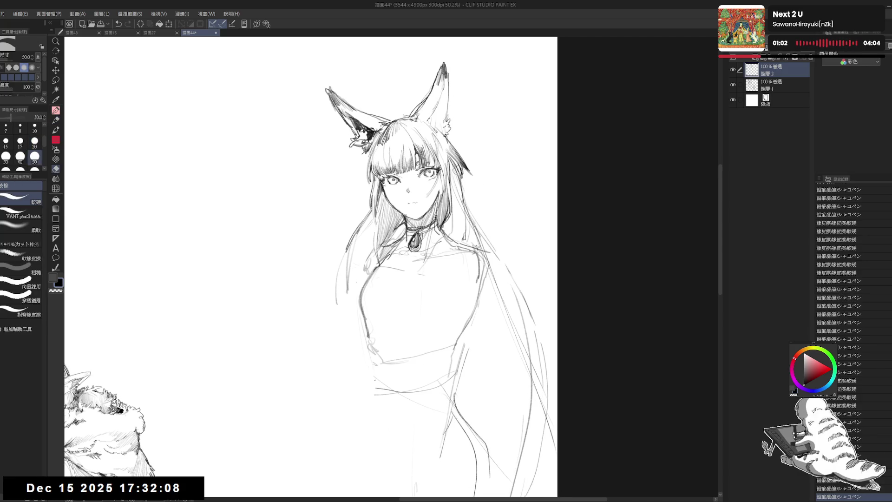
drag(469, 194, 476, 205)
key(p)
drag(457, 172, 530, 284)
mouse_move(456, 177)
mouse_down()
mouse_move(519, 266)
mouse_move(534, 305)
mouse_up()
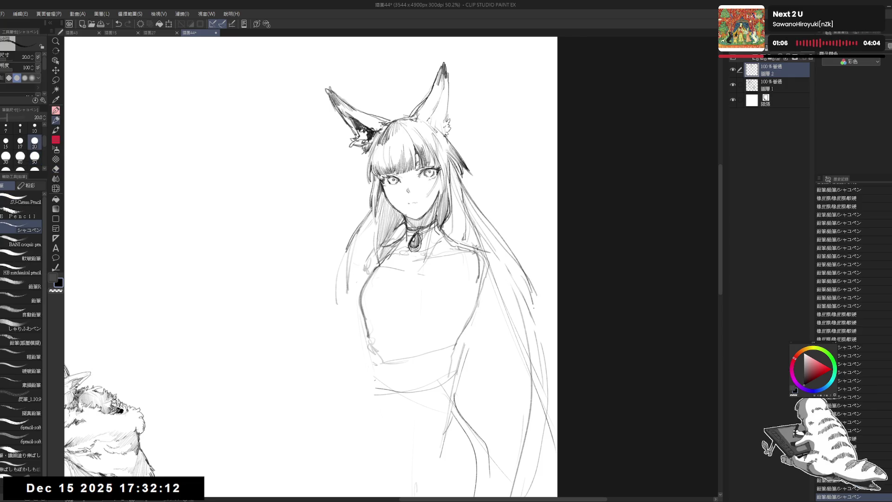
drag(481, 286, 484, 264)
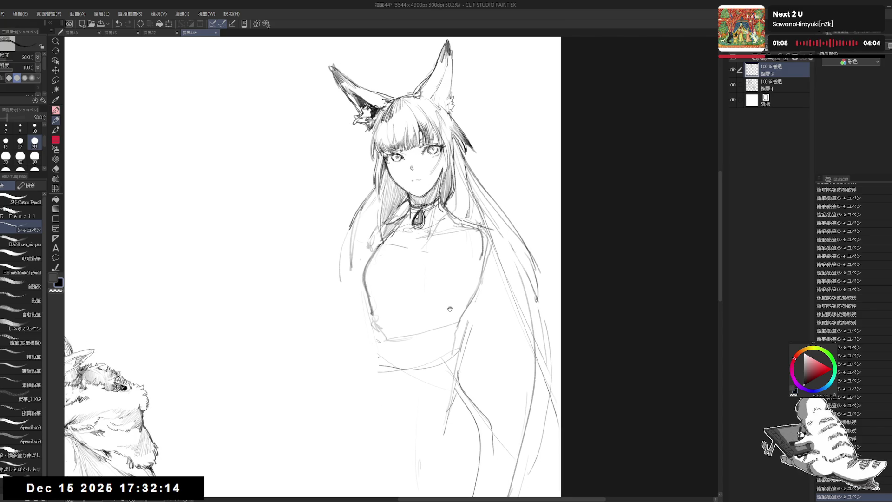
drag(410, 231, 408, 241)
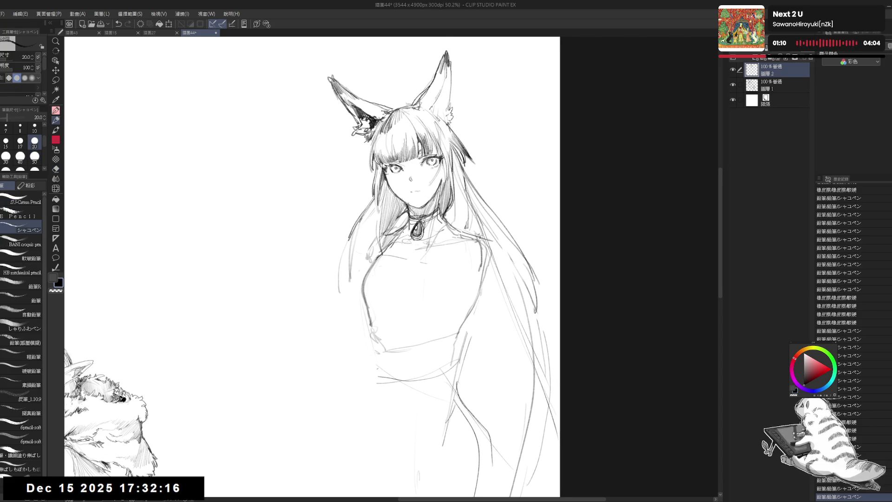
drag(522, 253, 539, 283)
- Draw and rework the line across the fox girl's chest
drag(403, 255, 465, 274)
drag(377, 254, 443, 270)
key(e)
mouse_move(404, 249)
mouse_down()
mouse_move(390, 260)
mouse_move(456, 273)
mouse_up()
key(p)
key(e)
key(p)
mouse_move(383, 256)
mouse_down()
mouse_move(449, 275)
mouse_move(467, 270)
mouse_move(449, 274)
mouse_move(416, 255)
mouse_move(401, 269)
mouse_up()
key(e)
key(p)
key(e)
key(p)
key(e)
key(p)
- Sketch the band around her waist, erasing part of its line to clean it up
drag(410, 305, 409, 235)
key(bracketright)
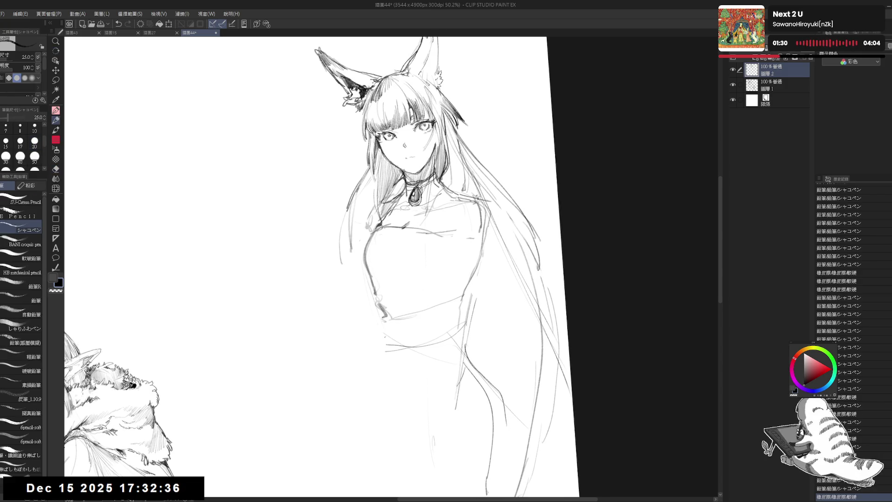
drag(419, 331, 468, 310)
drag(381, 322, 466, 298)
key(e)
mouse_move(400, 319)
mouse_down()
mouse_move(400, 329)
mouse_move(412, 317)
mouse_move(400, 332)
mouse_move(423, 330)
mouse_move(409, 314)
mouse_move(418, 329)
mouse_move(436, 330)
mouse_move(444, 314)
mouse_up()
key(p)
scroll(412, 318, up, 1)
- Darken and refine both ends of the belt and add buckle strokes
key(e)
key(p)
key(e)
key(p)
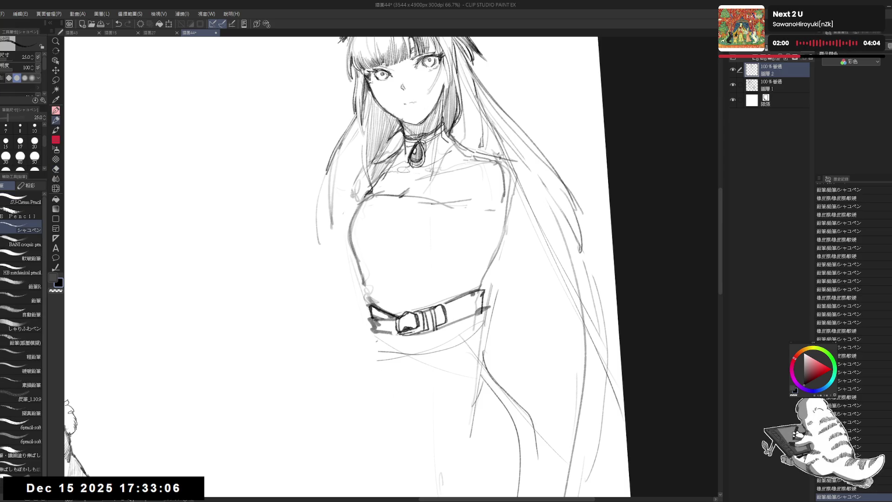
drag(372, 320, 378, 334)
mouse_move(437, 325)
mouse_down()
mouse_move(478, 312)
mouse_move(481, 292)
mouse_move(479, 307)
mouse_up()
drag(446, 218, 466, 224)
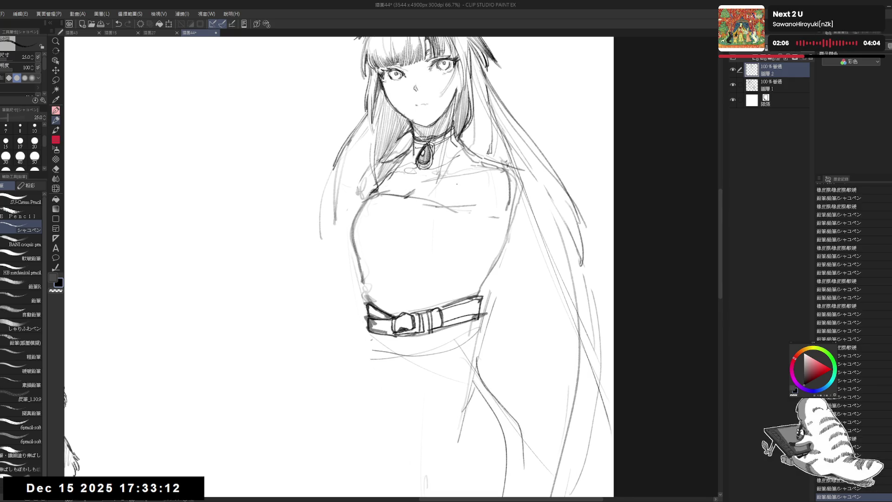
- Erase faint lines below the belt and extend the strokes beneath it
scroll(427, 195, down, 2)
key(e)
mouse_move(391, 287)
mouse_down()
mouse_move(404, 298)
mouse_move(453, 296)
mouse_up()
key(p)
drag(384, 273, 397, 279)
mouse_move(460, 289)
mouse_down()
mouse_move(394, 278)
mouse_move(451, 295)
mouse_up()
key(e)
key(p)
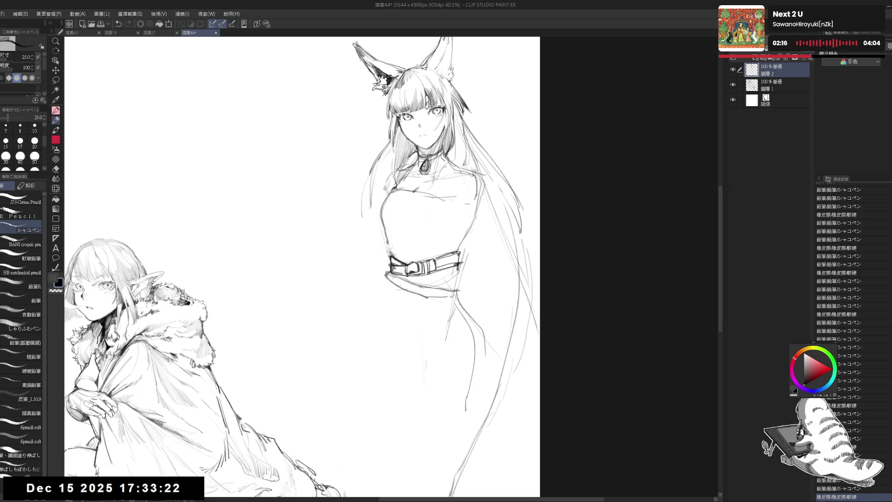
- Erase faint lines along the hip and skirt with the eraser enlarged to 100, then 120
mouse_move(466, 266)
mouse_down()
mouse_move(458, 295)
mouse_move(471, 300)
mouse_move(485, 339)
mouse_move(472, 396)
mouse_up()
key(ctrl+z)
key(e)
key(bracketright)
drag(453, 297, 470, 361)
key(bracketright)
mouse_move(450, 316)
mouse_down()
mouse_move(426, 380)
mouse_move(403, 398)
mouse_up()
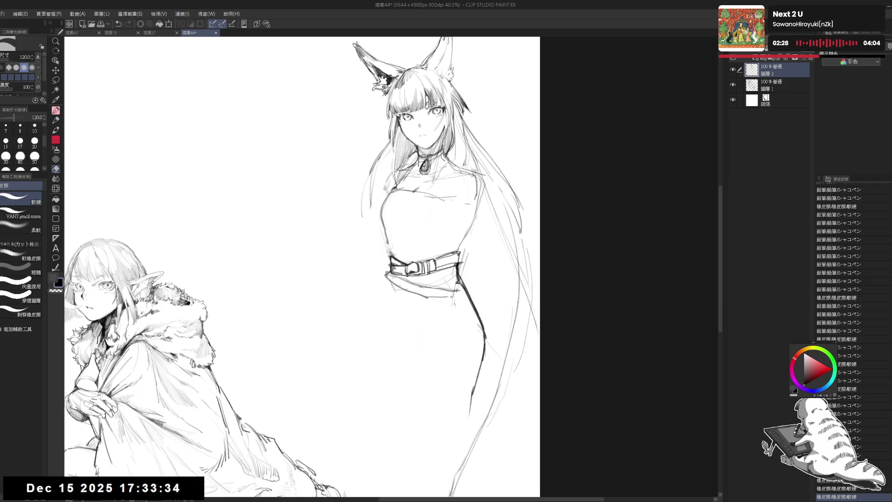
drag(395, 298, 419, 356)
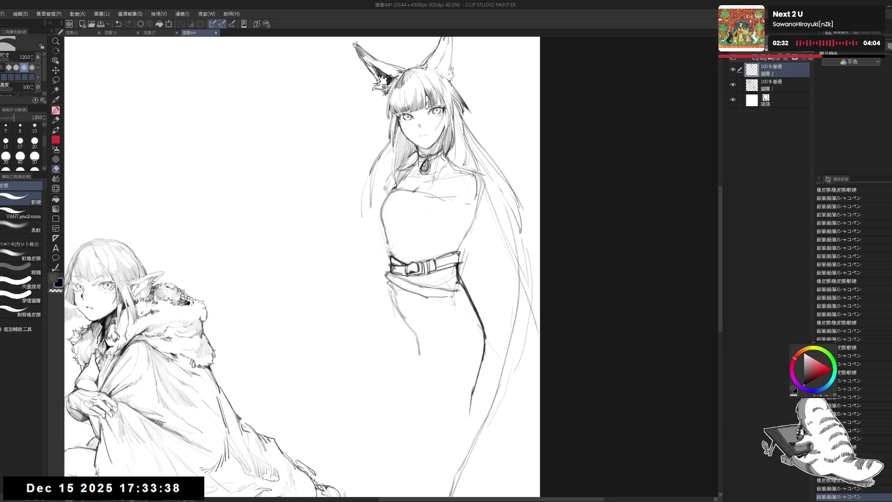
drag(392, 302, 393, 341)
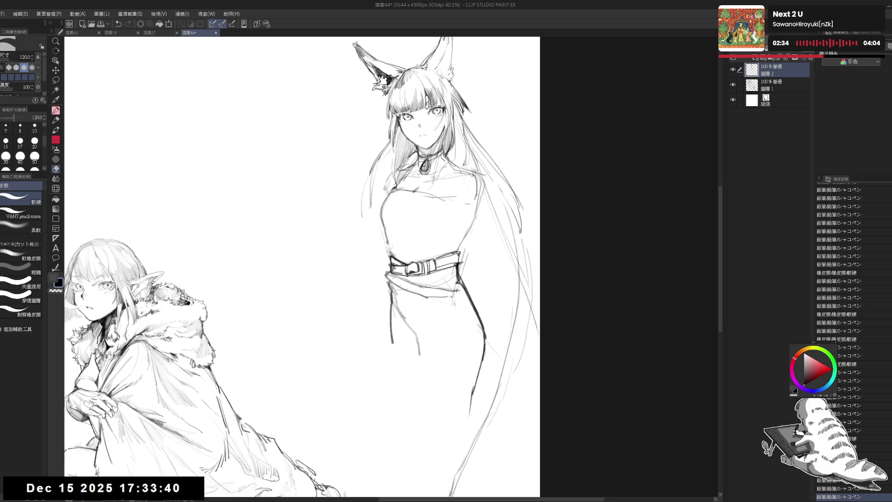
key(p)
- Draw bold left and right skirt edges and a vertical line down the torso's side
mouse_move(387, 291)
mouse_down()
mouse_move(405, 433)
mouse_move(464, 427)
mouse_up()
click(405, 361)
drag(483, 351, 463, 439)
drag(394, 398, 392, 417)
drag(388, 286, 394, 334)
key(e)
drag(395, 290, 389, 421)
key(p)
mouse_move(474, 233)
mouse_down()
mouse_move(470, 245)
mouse_move(456, 233)
mouse_up()
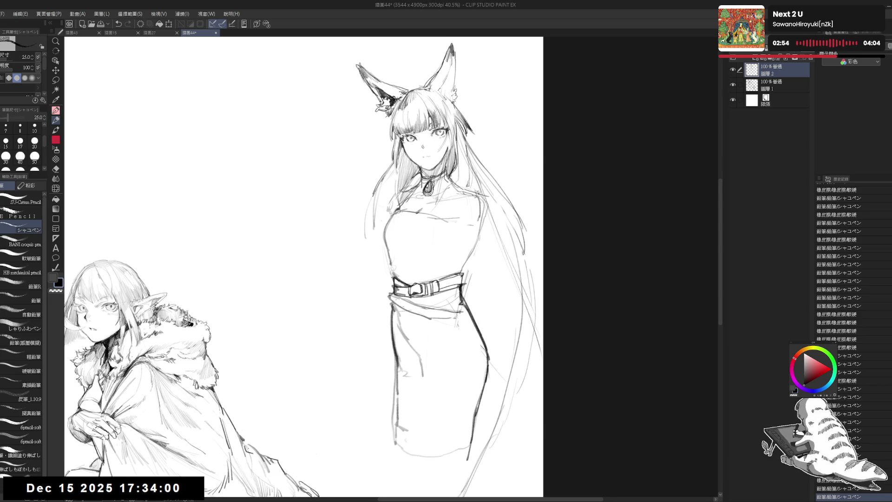
click(382, 242)
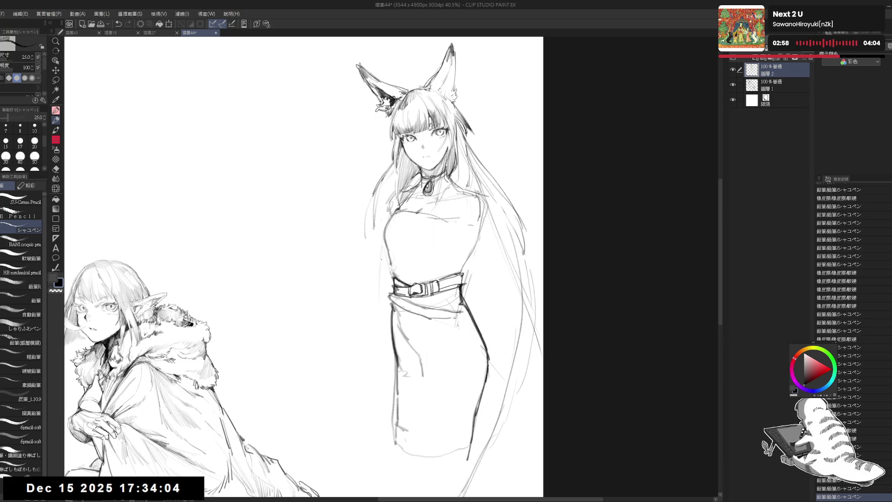
drag(378, 245, 378, 304)
- Redo the torso side line and erase stray lines around the chest and right of the belt
key(ctrl+z)
drag(382, 240, 380, 286)
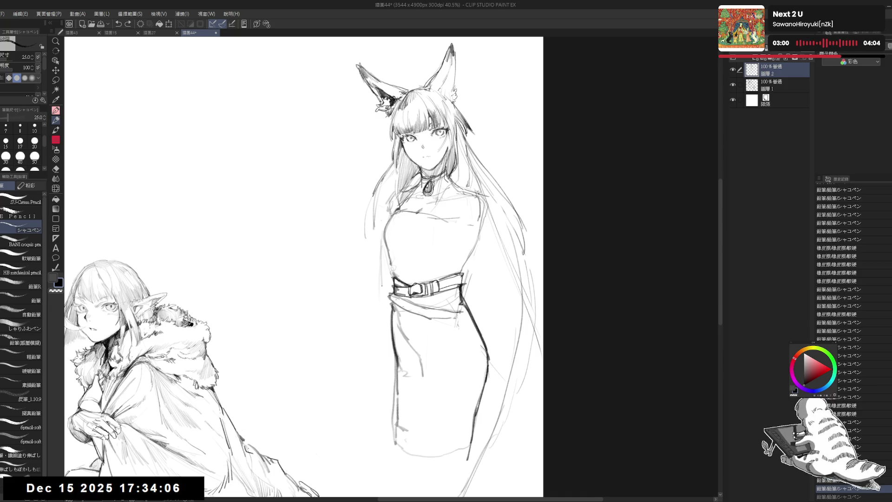
key(ctrl+z)
mouse_move(380, 249)
mouse_down()
mouse_move(383, 265)
mouse_move(374, 264)
mouse_up()
key(e)
drag(477, 209, 482, 254)
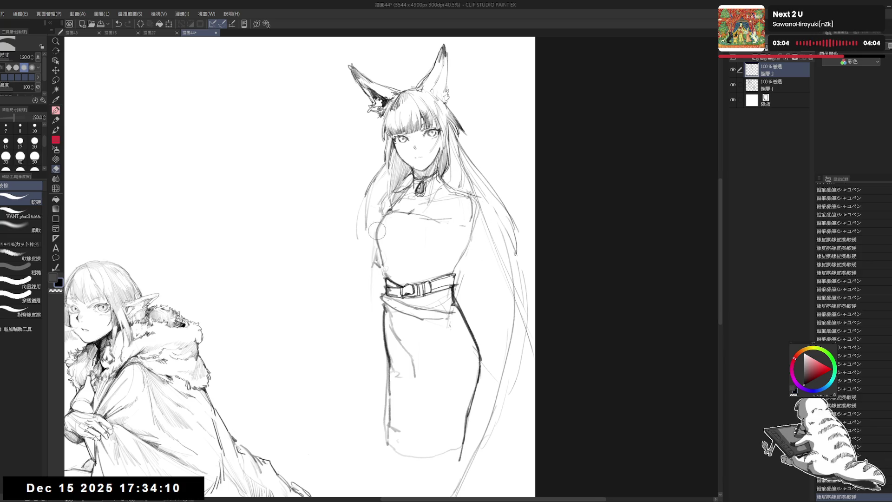
key(p)
drag(365, 224, 348, 241)
key(ctrl+z)
click(349, 185)
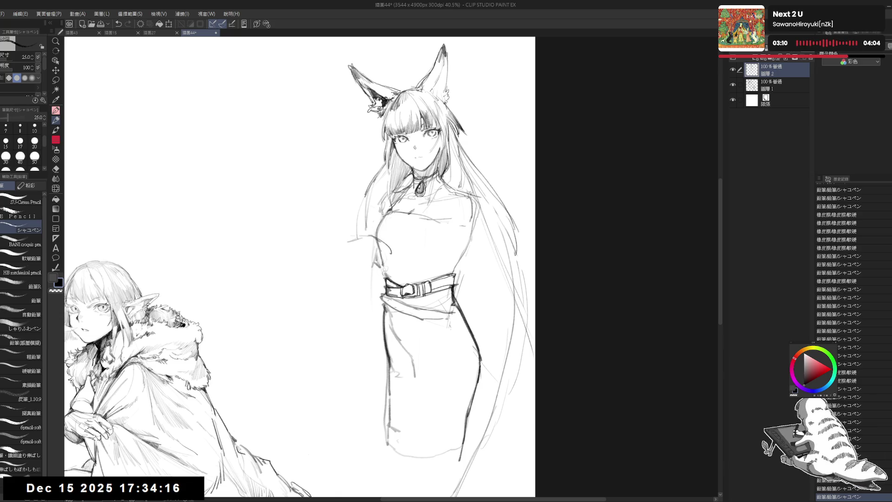
key(e)
mouse_move(393, 253)
mouse_down()
mouse_move(369, 239)
mouse_move(445, 279)
mouse_up()
mouse_move(492, 298)
mouse_down()
mouse_move(432, 269)
mouse_move(456, 259)
mouse_up()
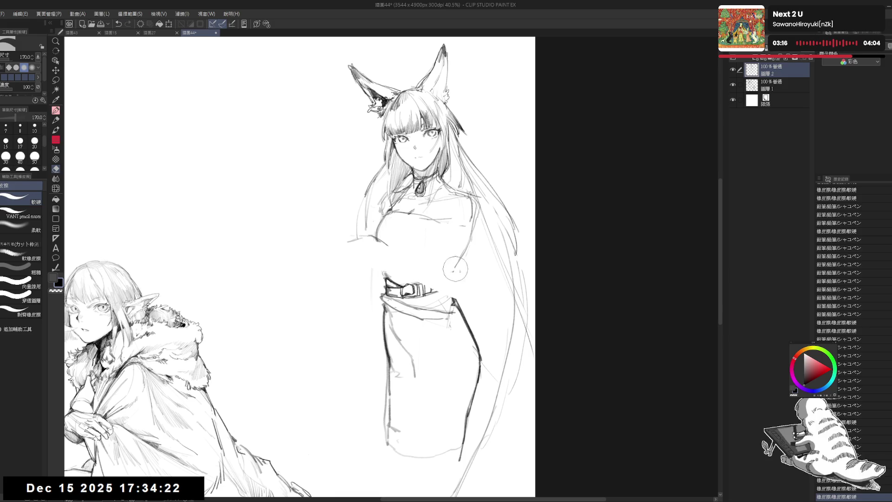
key(p)
- Sketch the right side of the chest and torso, trimming the lower part of the line
mouse_move(447, 208)
mouse_down()
mouse_move(473, 196)
mouse_move(476, 264)
mouse_up()
mouse_move(474, 215)
mouse_down()
mouse_move(481, 278)
mouse_move(462, 223)
mouse_move(483, 293)
mouse_up()
key(e)
drag(472, 237, 472, 274)
key(p)
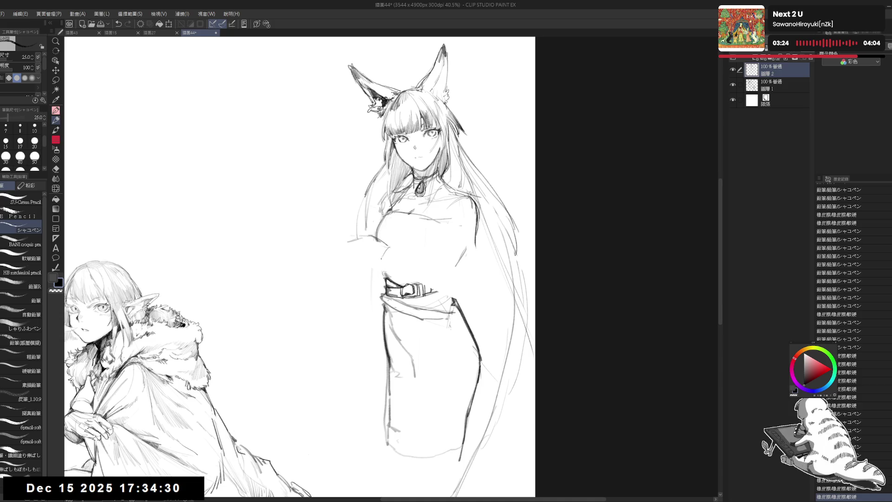
mouse_move(391, 247)
mouse_down()
mouse_move(456, 275)
mouse_move(404, 270)
mouse_up()
key(e)
key(p)
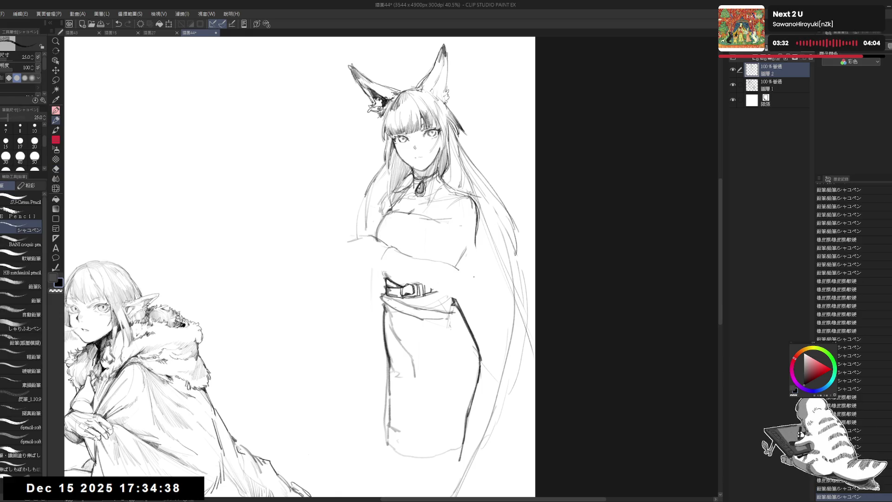
- Draw the forearm crossing the waist with stacked bangles at the wrist
drag(475, 279, 478, 296)
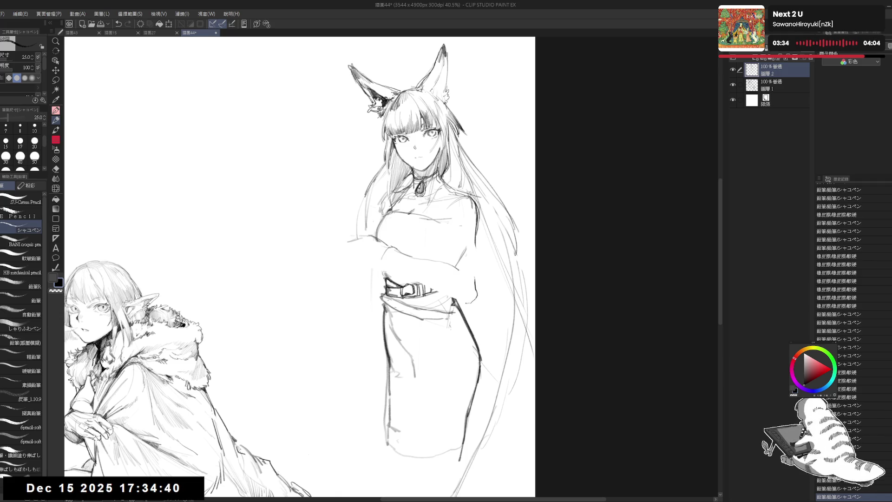
drag(393, 272, 419, 280)
key(e)
drag(379, 252, 353, 239)
key(p)
drag(414, 257, 405, 276)
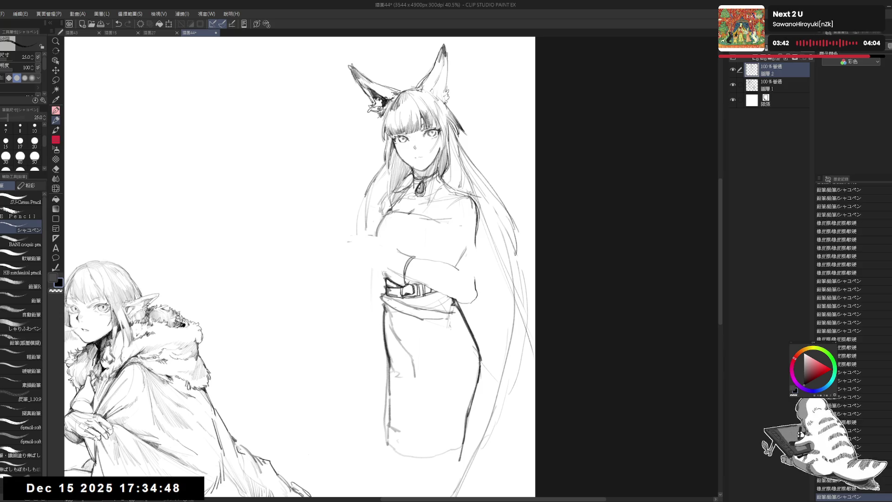
drag(414, 257, 412, 282)
- Zoom in and sketch stacked bangle arcs around the fox girl's wrist
mouse_move(401, 250)
mouse_down()
mouse_move(402, 278)
mouse_move(393, 273)
mouse_up()
scroll(405, 245, up, 2)
drag(398, 271, 392, 280)
drag(408, 250, 404, 273)
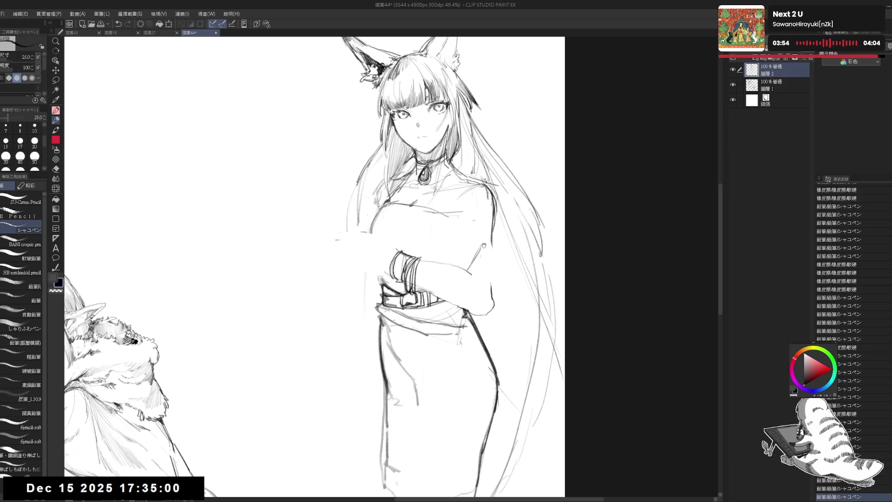
- Erase stray lines near the shoulder and old lines by the chest with the large eraser
drag(484, 245, 479, 248)
drag(421, 258, 429, 264)
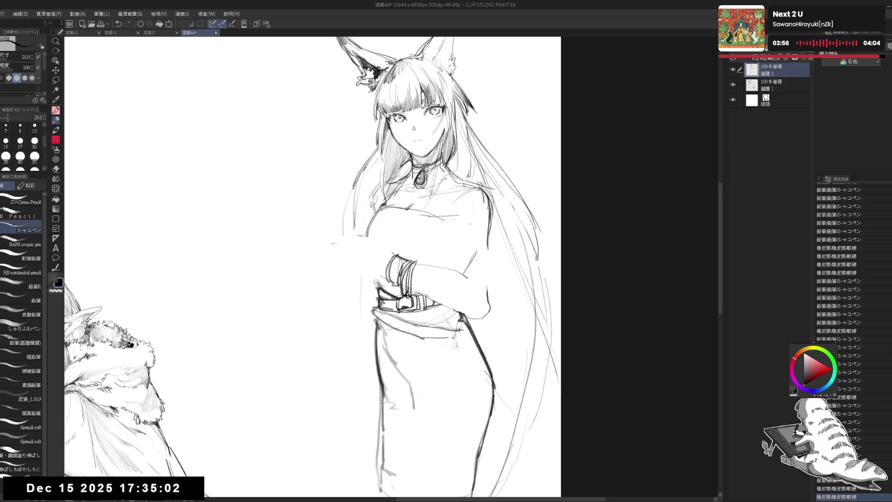
key(e)
mouse_move(474, 209)
mouse_down()
mouse_move(458, 242)
mouse_move(474, 205)
mouse_move(486, 230)
mouse_move(479, 256)
mouse_up()
- Redraw the right shoulder contour and sketch strokes down the arm
key(p)
key(e)
key(p)
drag(486, 212, 480, 288)
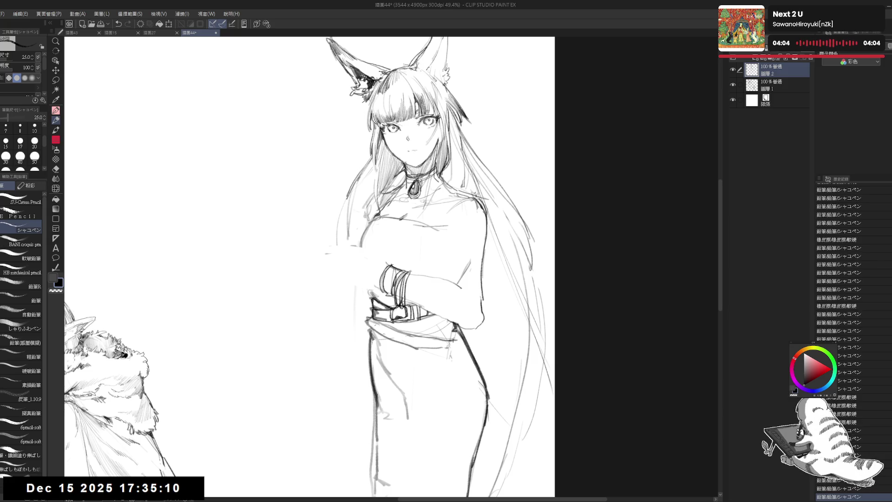
mouse_move(483, 241)
mouse_down()
mouse_move(481, 320)
mouse_move(483, 287)
mouse_move(485, 304)
mouse_up()
key(e)
key(p)
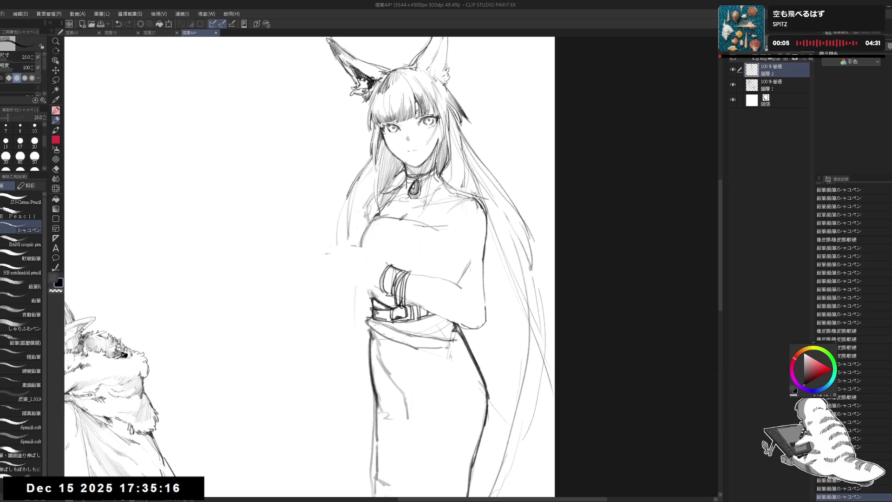
- Sketch a line along the right shoulder and add light strokes across the torso
drag(453, 314, 461, 323)
drag(418, 232, 420, 241)
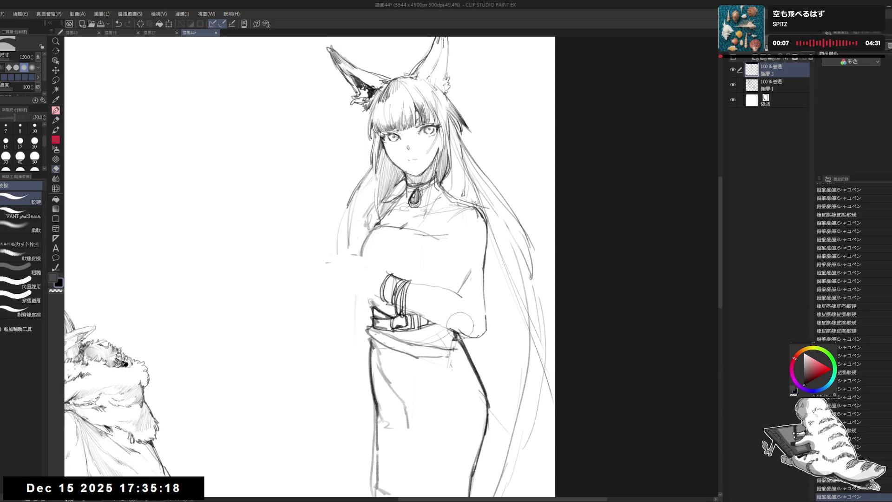
drag(411, 287, 480, 279)
key(e)
key(p)
mouse_move(448, 215)
mouse_down()
mouse_move(471, 208)
mouse_move(460, 228)
mouse_up()
mouse_move(444, 239)
mouse_down()
mouse_move(463, 234)
mouse_move(456, 257)
mouse_move(418, 239)
mouse_move(458, 258)
mouse_move(454, 287)
mouse_move(467, 283)
mouse_move(459, 281)
mouse_up()
- Add a final pencil stroke to the arm and zoom back out
key(e)
key(p)
key(e)
key(p)
drag(443, 215, 447, 213)
scroll(438, 228, down, 3)
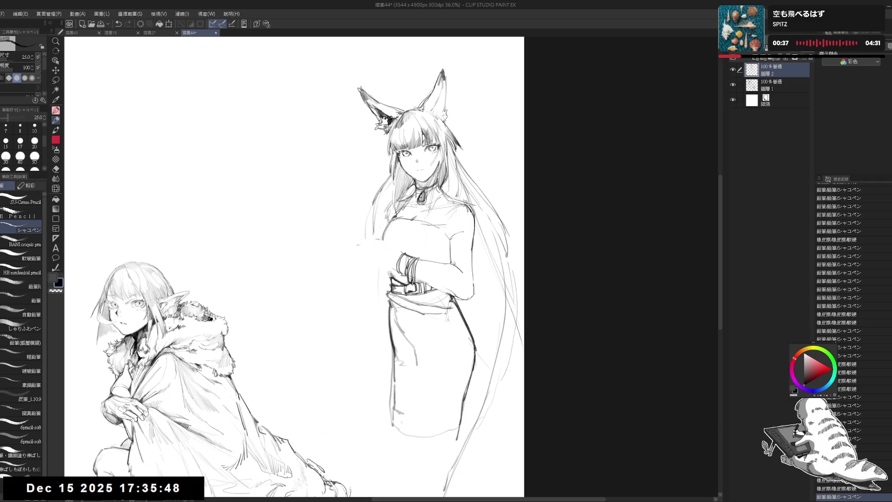
- Erase the faint area by the fox girl's shoulder and recenter the canvas view
mouse_move(464, 235)
mouse_down()
mouse_move(482, 264)
mouse_move(469, 239)
mouse_move(451, 256)
mouse_move(471, 253)
mouse_move(485, 267)
mouse_move(479, 271)
mouse_up()
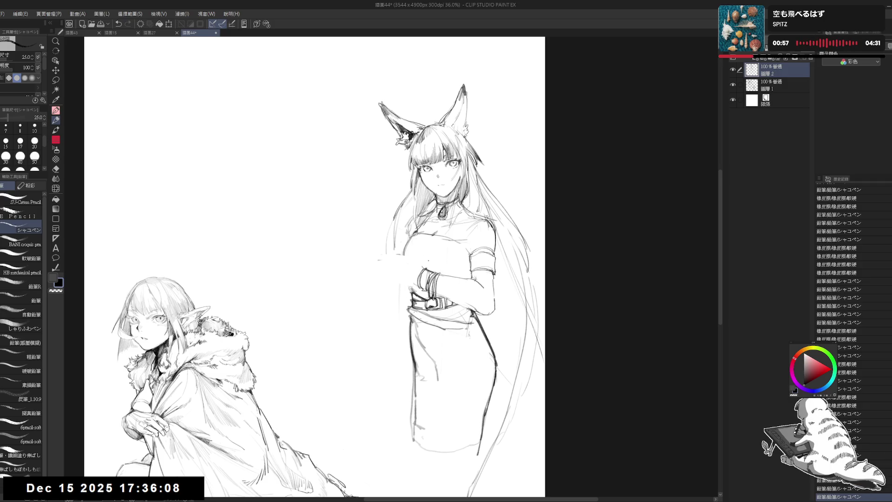
drag(450, 251, 456, 242)
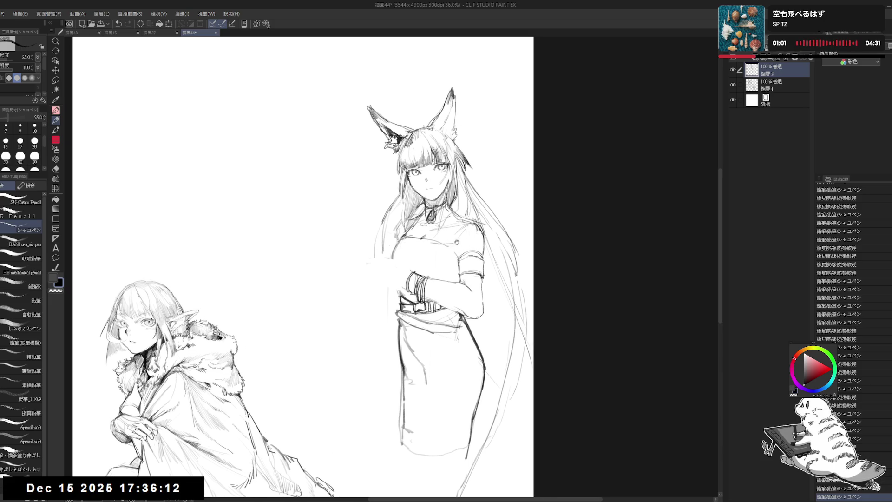
- Zoom to 41.2% and redraw the chest, neck and shoulder lines in pencil
scroll(470, 238, up, 1)
scroll(440, 224, up, 1)
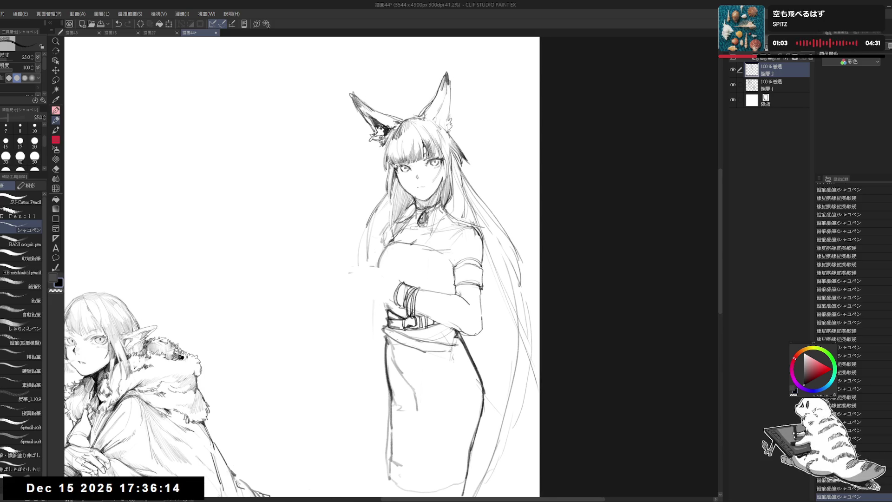
drag(465, 204, 462, 210)
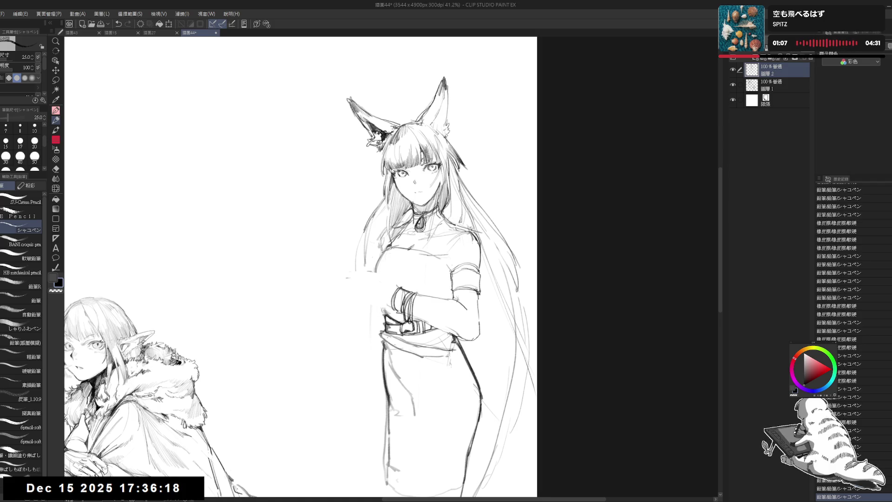
drag(446, 219, 484, 249)
drag(457, 223, 477, 251)
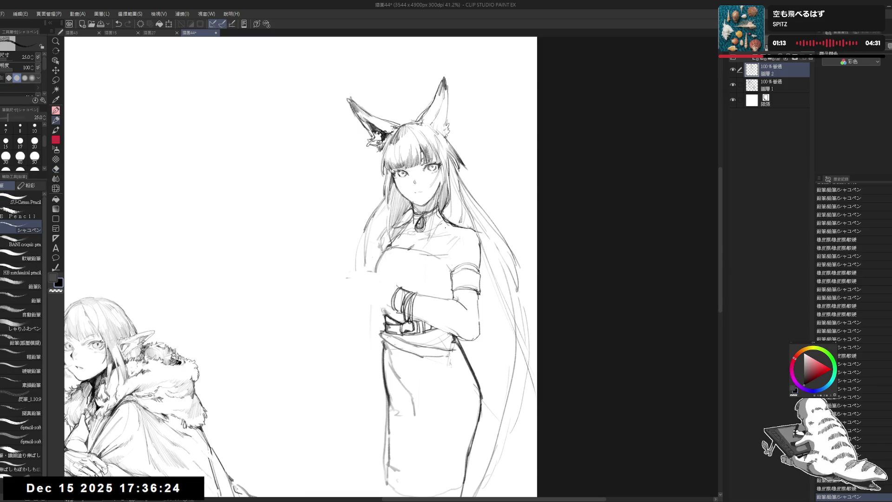
key(e)
key(p)
mouse_move(463, 228)
mouse_down()
mouse_move(479, 236)
mouse_move(482, 268)
mouse_up()
key(e)
key(p)
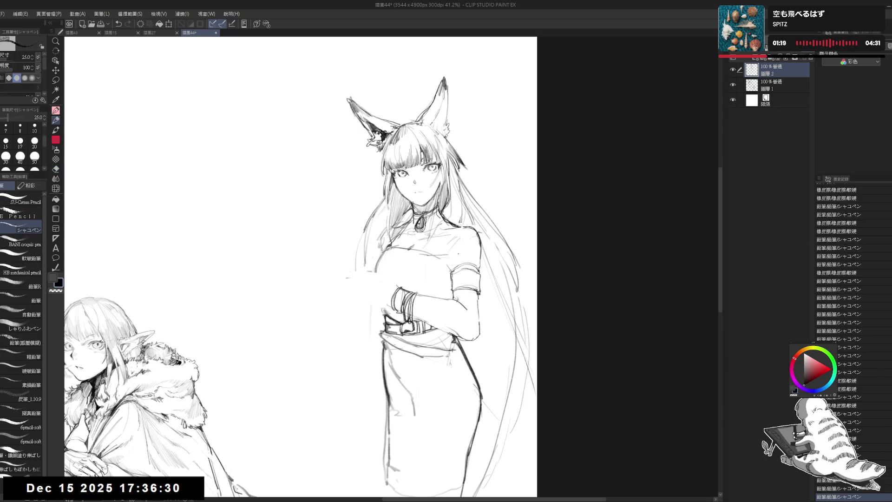
- Erase stray lines near the right shoulder and collar
drag(434, 234, 433, 230)
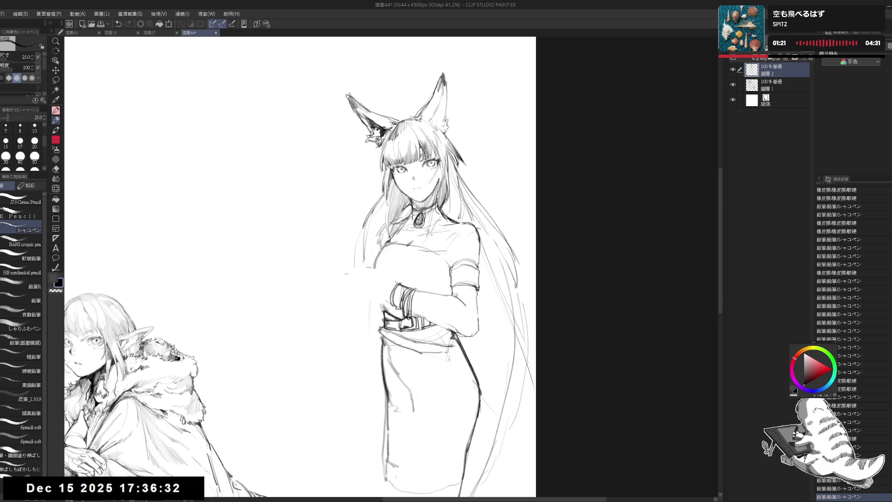
key(e)
mouse_move(478, 232)
mouse_down()
mouse_move(442, 229)
mouse_move(475, 240)
mouse_move(476, 268)
mouse_move(465, 250)
mouse_up()
key(p)
key(e)
key(p)
- Erase lines at the shoulder and dab small pencil marks there
drag(483, 152, 481, 153)
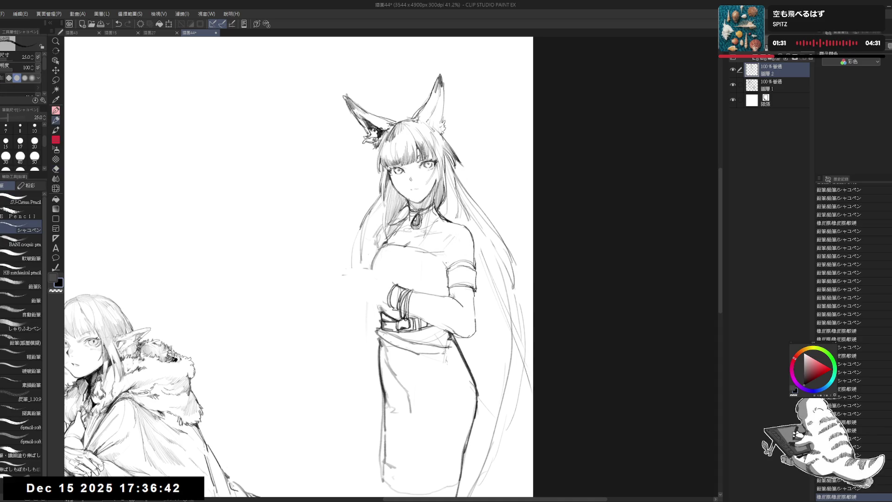
key(e)
drag(453, 239, 439, 260)
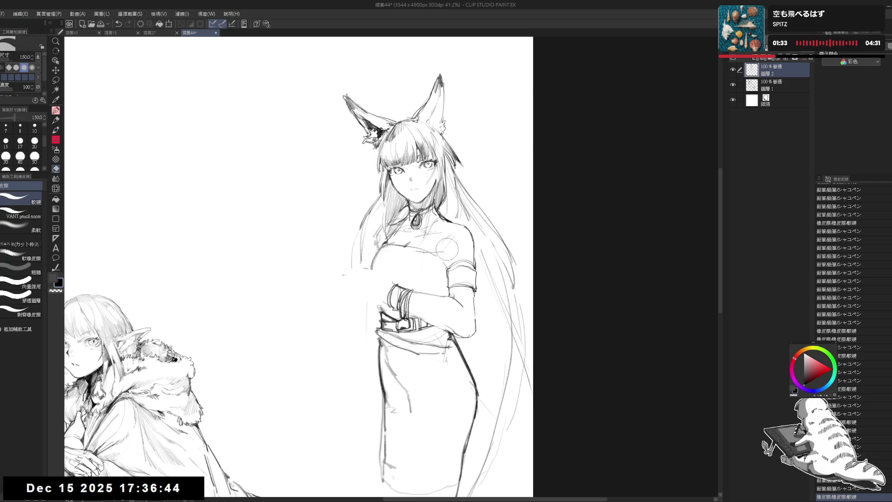
key(p)
click(443, 275)
click(368, 313)
click(368, 312)
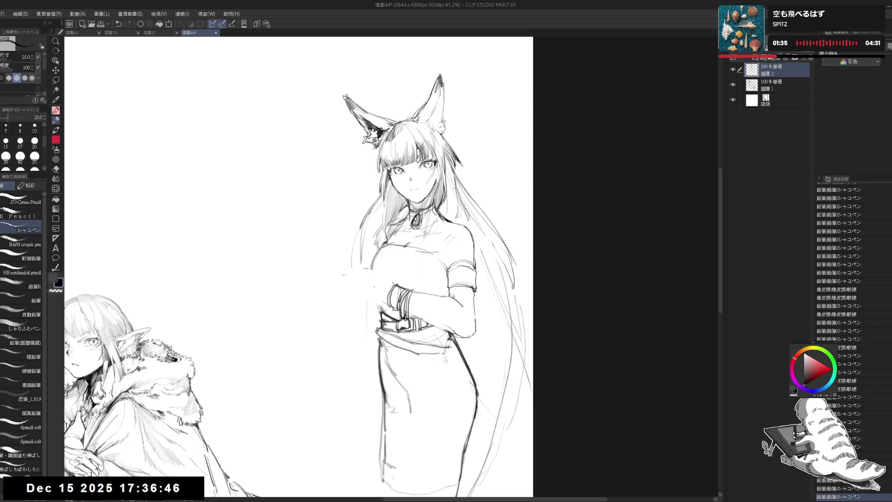
- Touch up tiny spots at the shoulder and draw a short stroke left of the hands
key(e)
click(368, 312)
click(368, 313)
key(p)
click(367, 313)
mouse_move(376, 306)
mouse_down()
mouse_move(367, 314)
mouse_move(404, 266)
mouse_up()
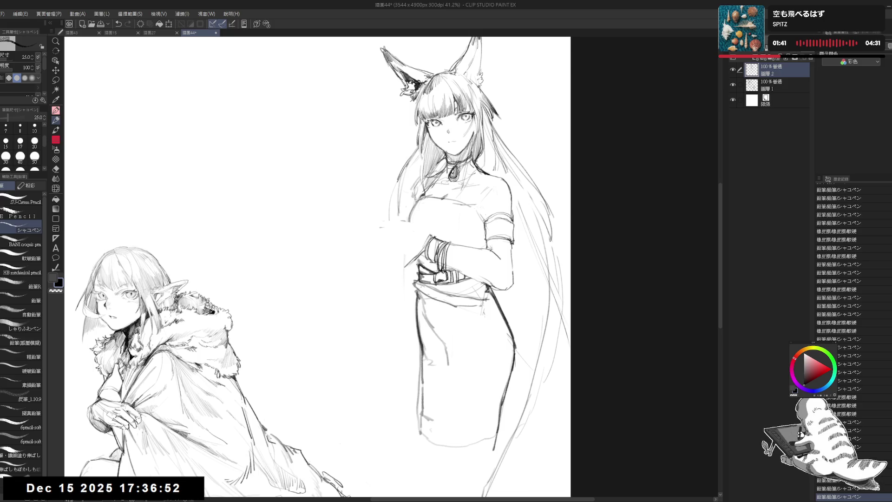
- Erase sketch lines left of the chest and lay in new strokes for the raised arm
key(e)
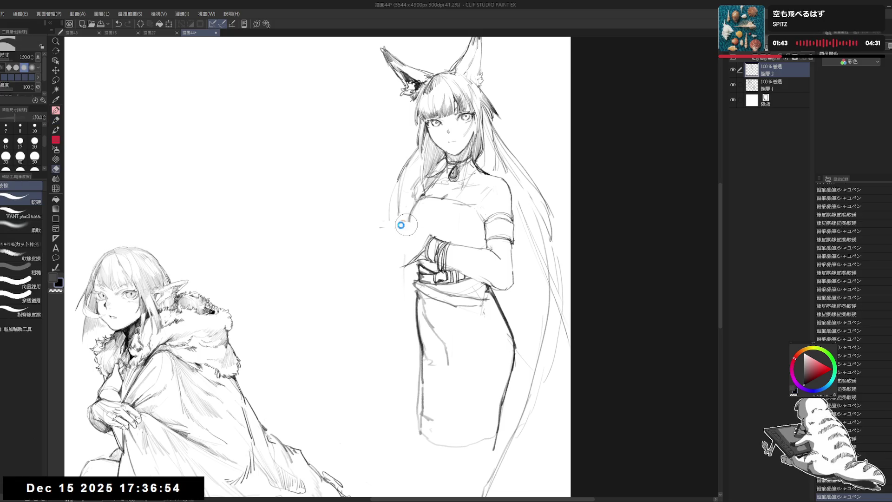
drag(392, 222, 418, 230)
key(p)
mouse_move(416, 176)
mouse_down()
mouse_move(357, 227)
mouse_move(365, 235)
mouse_move(358, 252)
mouse_up()
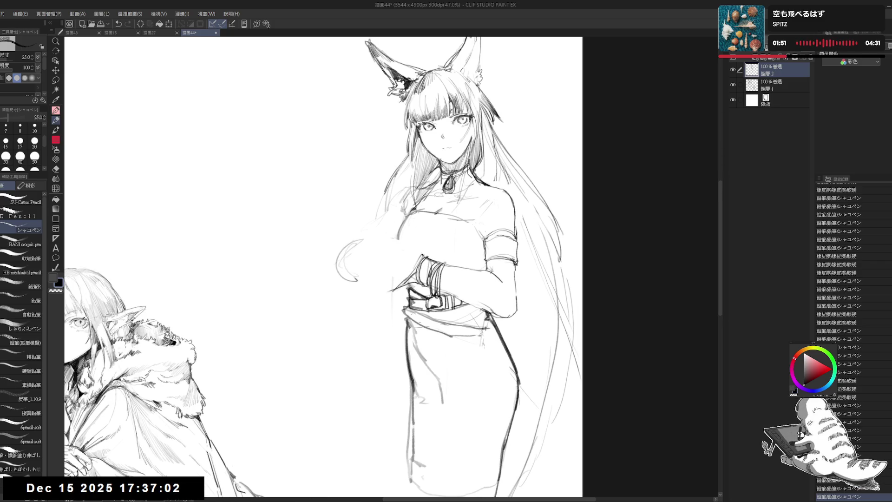
key(e)
mouse_move(388, 235)
mouse_down()
mouse_move(363, 241)
mouse_move(349, 274)
mouse_move(344, 265)
mouse_move(365, 257)
mouse_move(358, 281)
mouse_up()
key(p)
- Sketch curved hair strands left of the chest and clean up stray lines
drag(361, 261, 357, 282)
drag(360, 262, 356, 283)
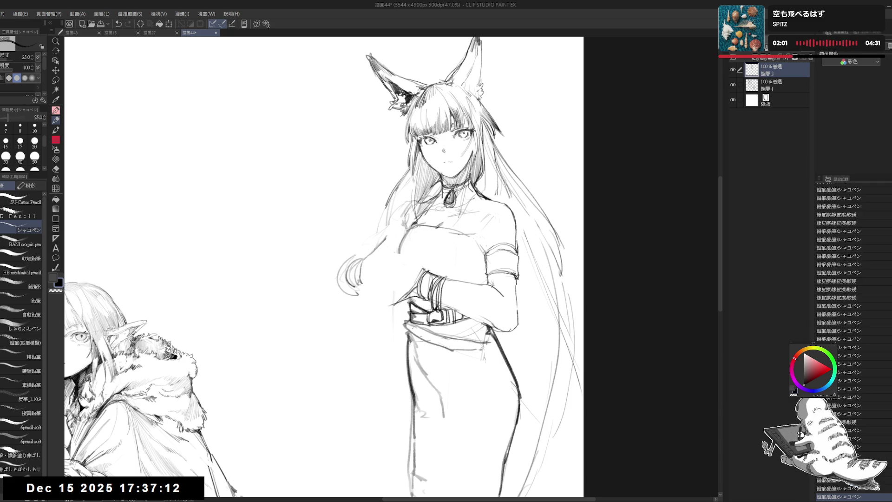
key(e)
drag(388, 230, 356, 282)
key(p)
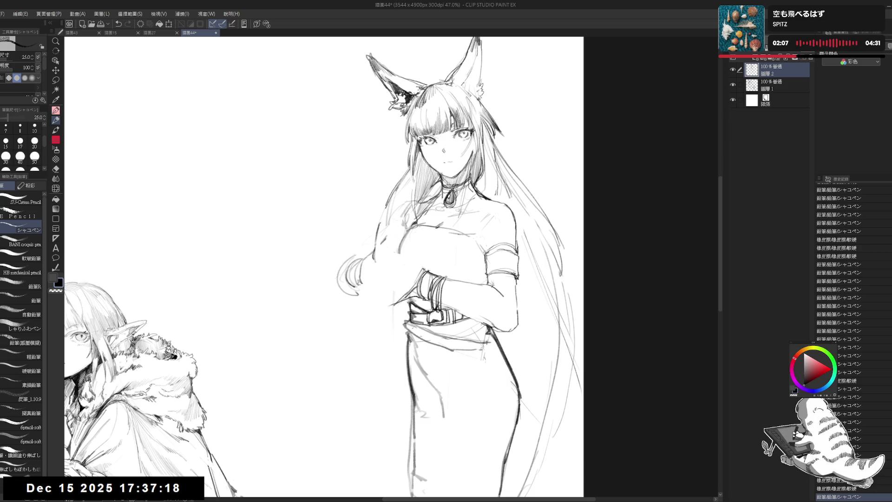
- Thin the pencil to size 20 and build the hand with short strokes
click(35, 141)
drag(382, 230, 381, 243)
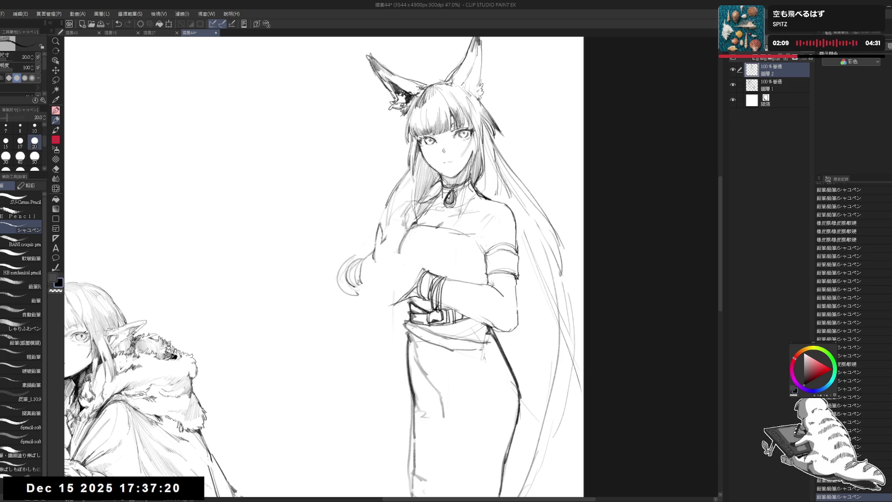
click(367, 238)
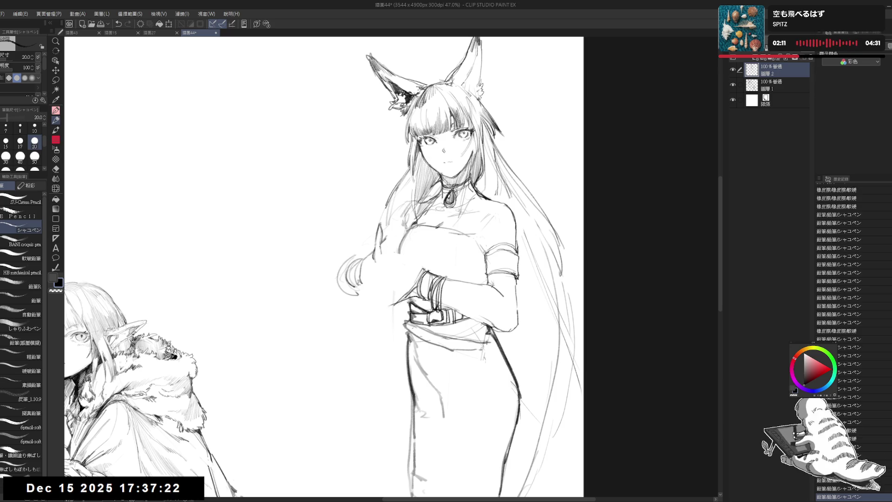
click(380, 255)
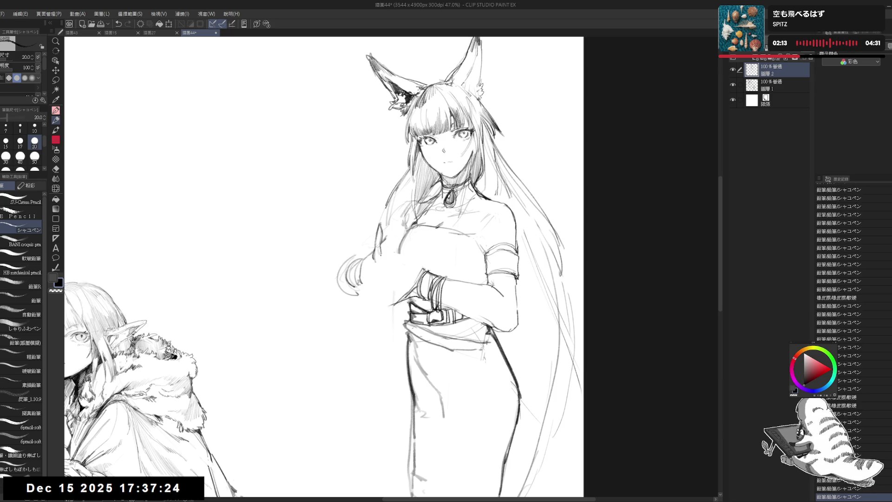
click(374, 253)
click(371, 257)
click(371, 259)
click(373, 261)
- Erase a small area of the hand and redraw it with small pencil edits
key(e)
mouse_move(370, 253)
mouse_down()
mouse_move(376, 267)
mouse_move(379, 260)
mouse_up()
key(p)
click(372, 257)
click(370, 260)
key(e)
key(p)
click(367, 249)
key(e)
key(p)
- Add short strokes to the hand and finish with a dark stroke across the raised hand
click(372, 255)
click(377, 251)
click(379, 253)
click(380, 254)
key(e)
click(382, 255)
key(p)
mouse_move(370, 254)
mouse_down()
mouse_move(379, 259)
mouse_move(391, 235)
mouse_up()
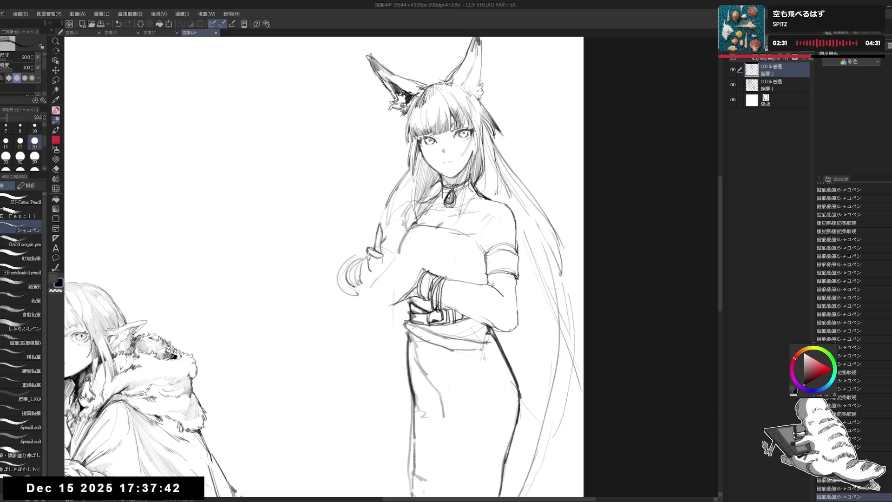
- Erase old strokes around the raised hand
key(e)
key(p)
drag(380, 242, 376, 251)
key(e)
key(p)
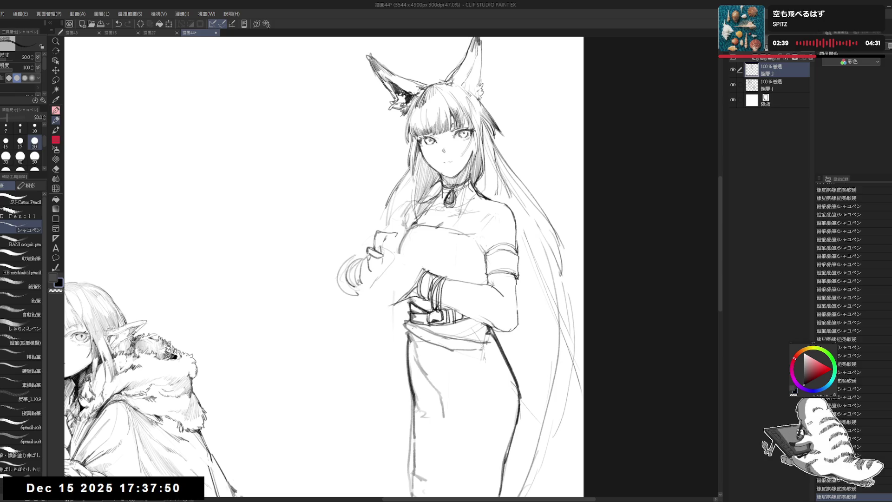
key(e)
mouse_move(381, 228)
mouse_down()
mouse_move(404, 244)
mouse_move(388, 238)
mouse_up()
key(p)
- Try a new hand stroke, undo it, and flip the canvas horizontally to check proportions
mouse_move(378, 234)
mouse_down()
mouse_move(390, 240)
mouse_move(404, 227)
mouse_move(398, 248)
mouse_move(392, 244)
mouse_move(402, 240)
mouse_up()
key(ctrl+z)
key(e)
key(p)
key(h)
key(h)
- Erase part of the hand and redraw the curling fingers
key(e)
drag(378, 247, 382, 240)
key(p)
drag(380, 241, 399, 240)
mouse_move(390, 239)
mouse_down()
mouse_move(399, 240)
mouse_move(394, 267)
mouse_up()
mouse_move(390, 264)
mouse_down()
mouse_move(363, 285)
mouse_move(367, 279)
mouse_up()
- Refine the lines on and below the raised hand, then zoom out to frame both figures
mouse_move(363, 273)
mouse_down()
mouse_move(389, 280)
mouse_move(385, 275)
mouse_up()
mouse_move(374, 262)
mouse_down()
mouse_move(388, 277)
mouse_move(397, 261)
mouse_move(390, 260)
mouse_up()
key(e)
key(p)
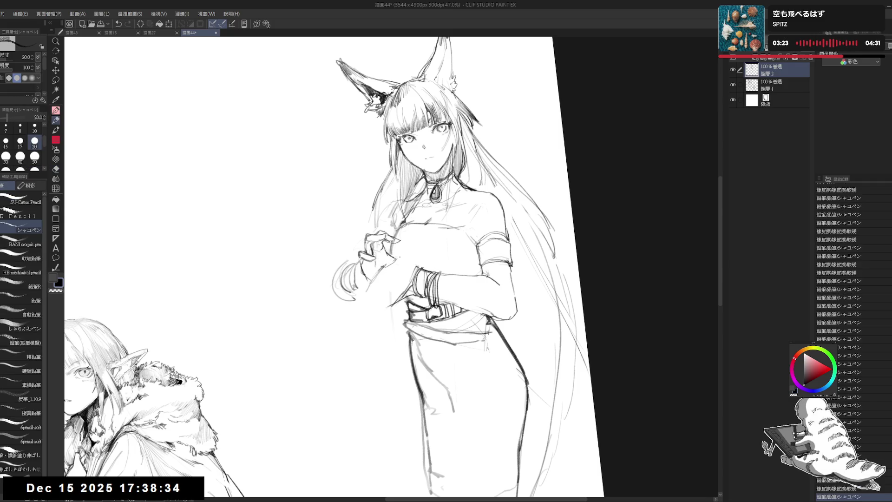
drag(384, 243, 381, 224)
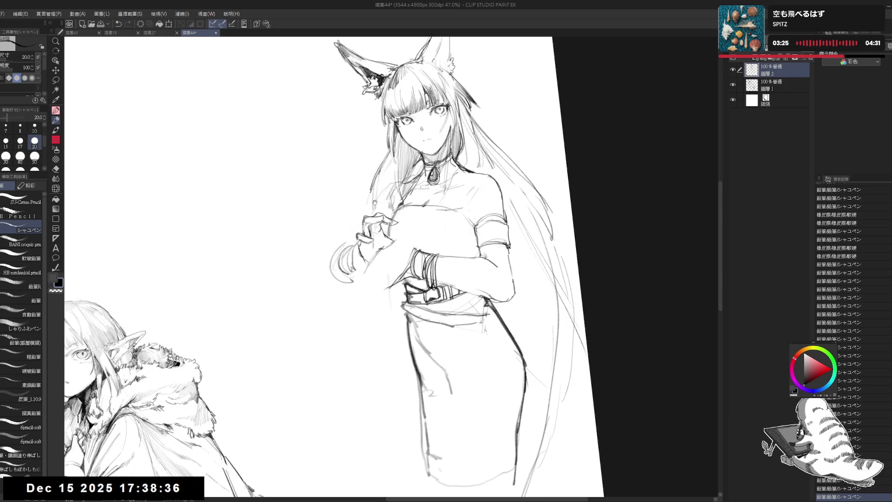
scroll(378, 177, down, 2)
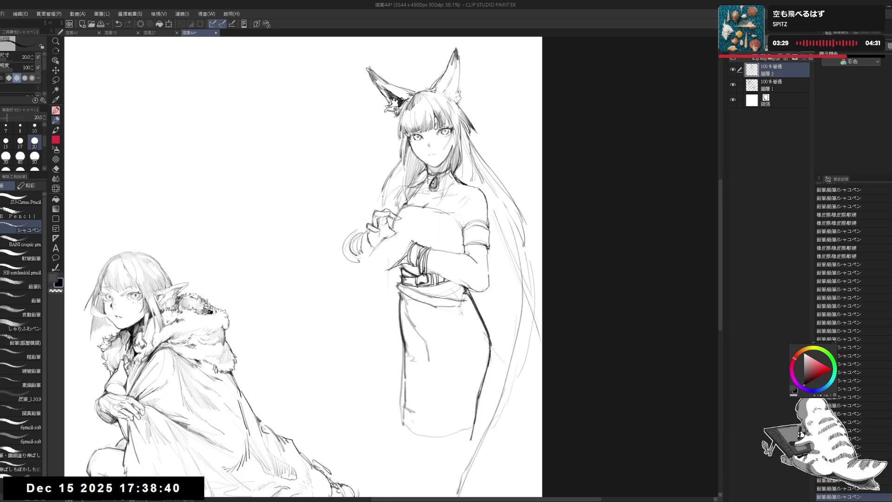
- Erase part of the fox girl's raised-hand sketch and redraw it with the pencil
scroll(382, 195, up, 1)
drag(347, 226, 346, 237)
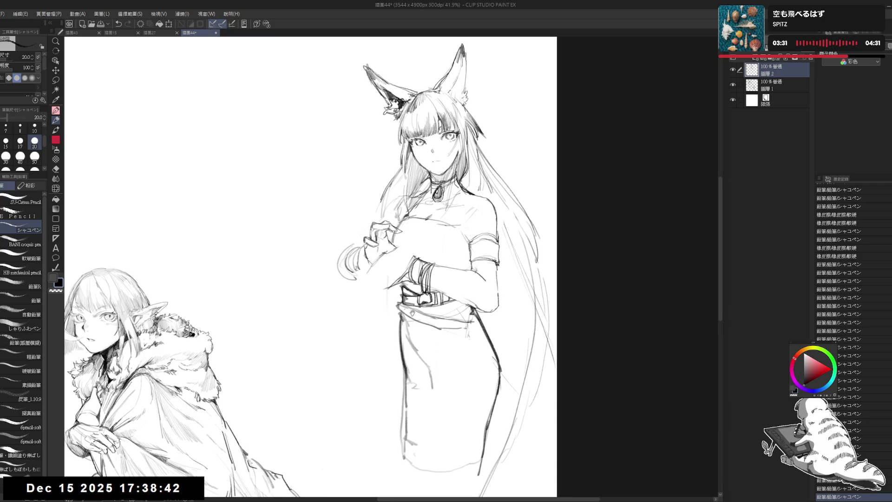
key(e)
mouse_move(400, 232)
mouse_down()
mouse_move(393, 218)
mouse_move(392, 228)
mouse_up()
mouse_move(390, 225)
mouse_down()
mouse_move(389, 236)
mouse_move(383, 229)
mouse_move(395, 221)
mouse_move(382, 219)
mouse_move(372, 242)
mouse_move(394, 237)
mouse_move(384, 234)
mouse_move(395, 239)
mouse_up()
key(p)
key(e)
key(p)
key(e)
key(p)
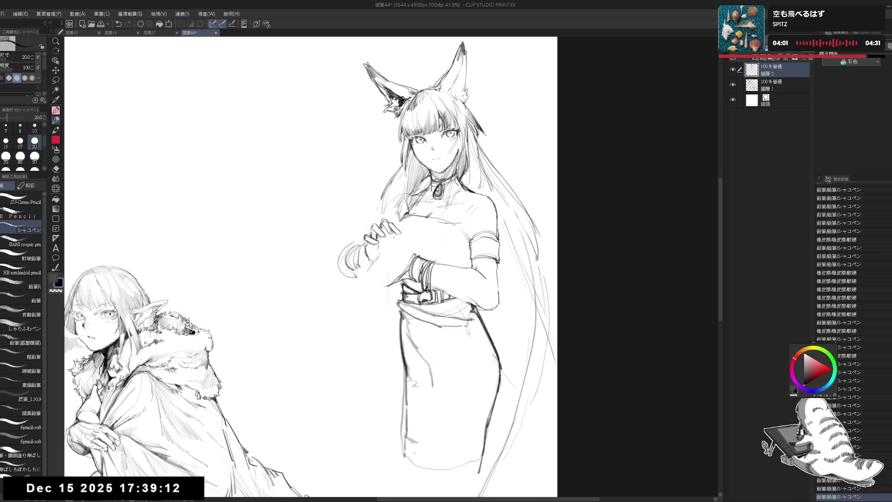
key(ctrl+z)
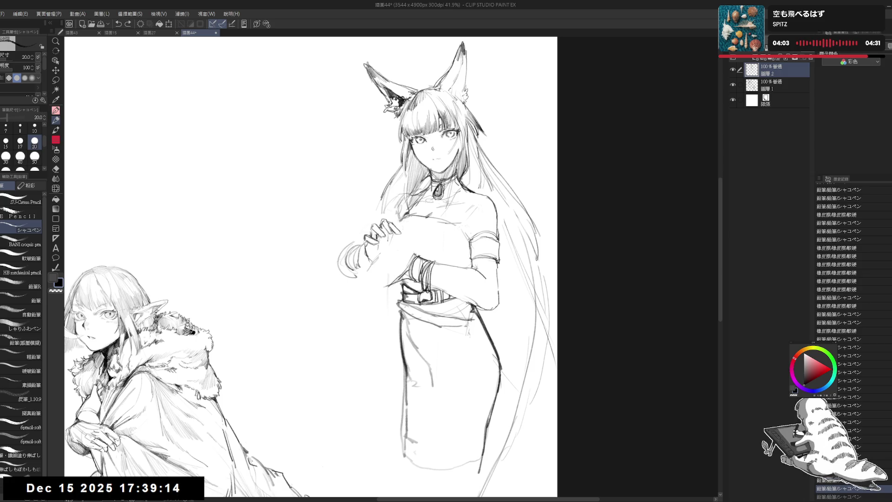
key(ctrl+y)
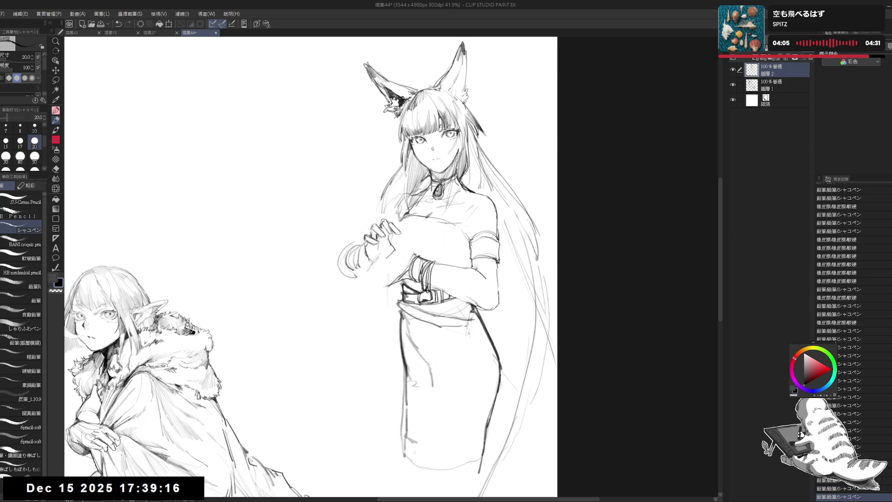
click(372, 256)
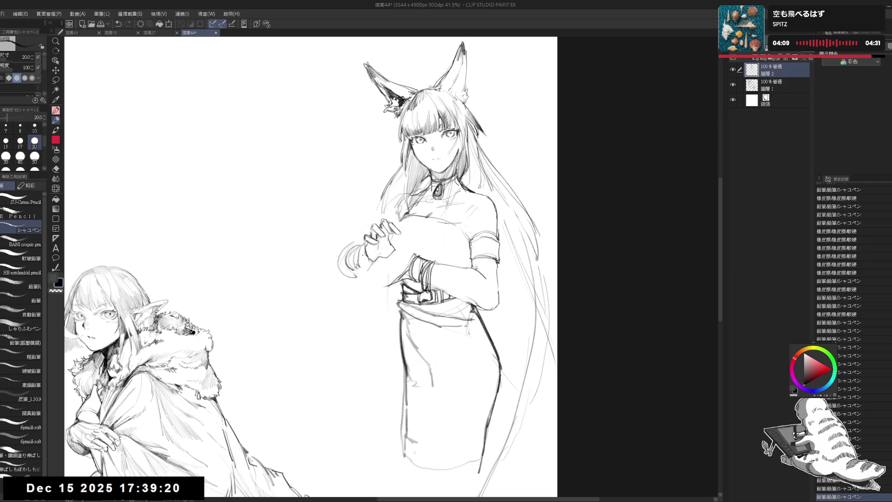
- Lasso the hand, rotate and enlarge it with Scale/Rotate, commit, then deselect
key(m)
mouse_move(377, 216)
mouse_down()
mouse_move(362, 251)
mouse_move(407, 244)
mouse_move(388, 215)
mouse_up()
key(ctrl+t)
mouse_move(380, 268)
mouse_down()
mouse_move(399, 251)
mouse_move(391, 232)
mouse_move(383, 264)
mouse_up()
drag(386, 239, 380, 248)
click(376, 278)
key(ctrl+d)
- Clean up stray strokes beside and below the hand, alternating pencil and eraser
key(p)
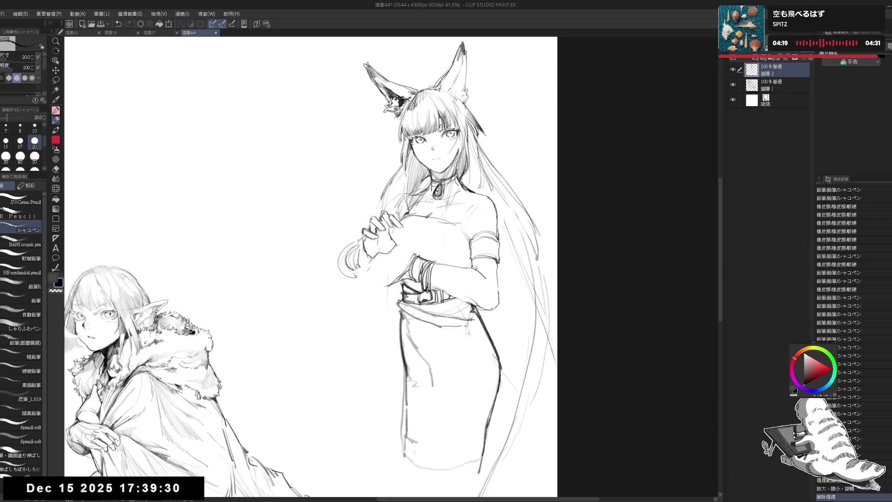
key(e)
mouse_move(403, 246)
mouse_down()
mouse_move(405, 272)
mouse_move(405, 263)
mouse_up()
key(p)
click(327, 336)
mouse_move(404, 253)
mouse_down()
mouse_move(397, 267)
mouse_move(405, 263)
mouse_up()
key(e)
key(p)
key(e)
drag(378, 300, 405, 263)
key(p)
drag(405, 253, 405, 264)
- Erase faint marks around the clasped hands and redraw a stroke, undoing a misplaced one
drag(346, 233, 346, 234)
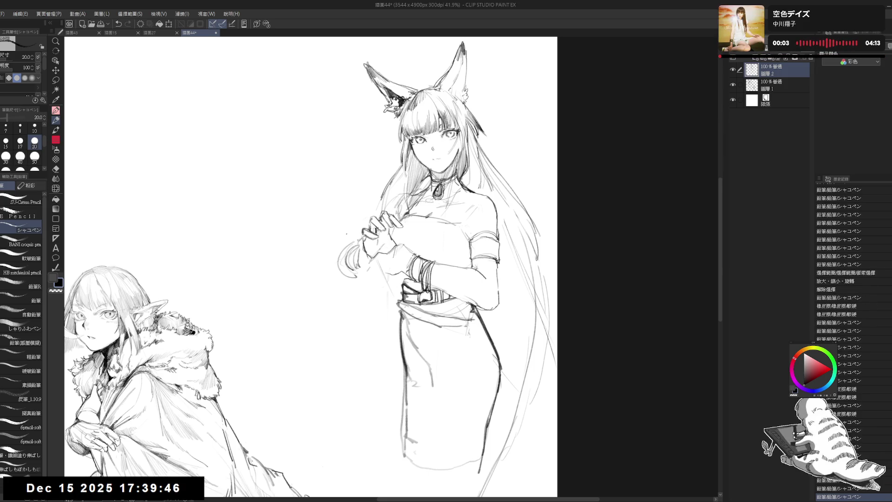
mouse_move(348, 254)
mouse_down()
mouse_move(362, 242)
mouse_move(385, 253)
mouse_move(398, 243)
mouse_up()
key(e)
key(p)
key(e)
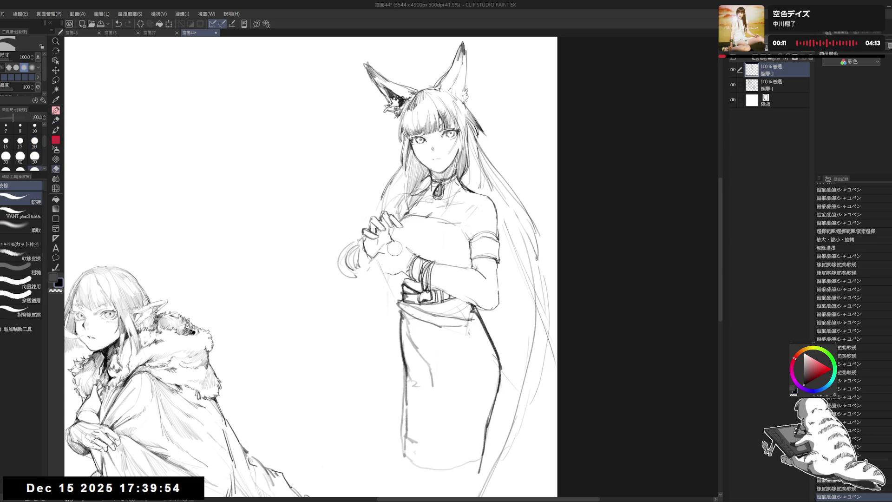
key(p)
drag(400, 245, 407, 246)
key(e)
key(p)
key(e)
mouse_move(386, 279)
mouse_down()
mouse_move(404, 251)
mouse_move(419, 266)
mouse_up()
key(p)
key(ctrl+z)
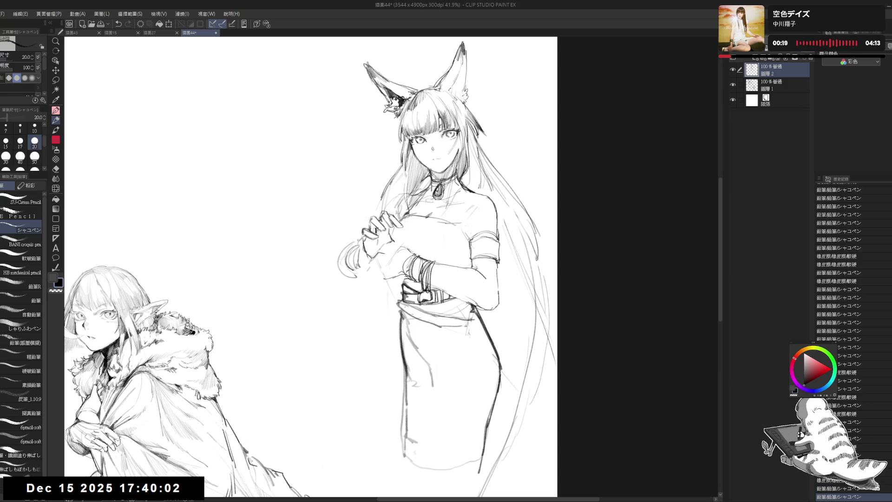
- Refine the clasped hands' lines, erasing small patches and adding short pencil strokes
drag(360, 268, 363, 271)
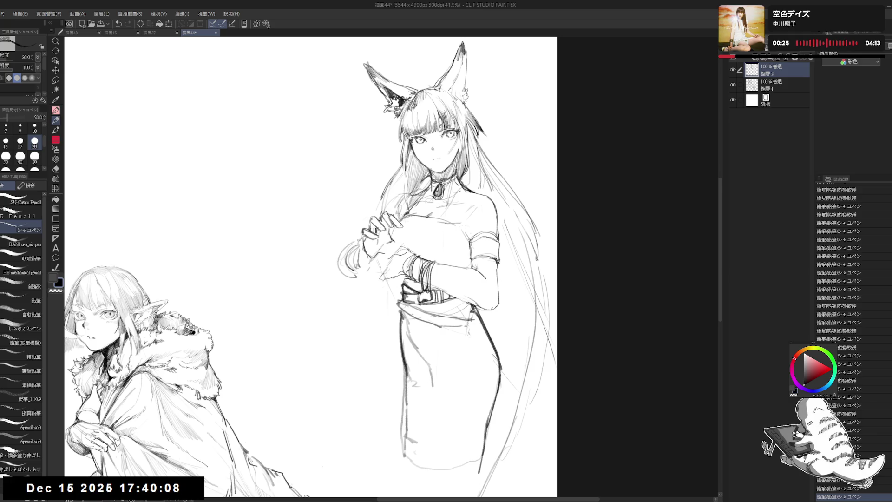
drag(393, 244, 404, 250)
key(e)
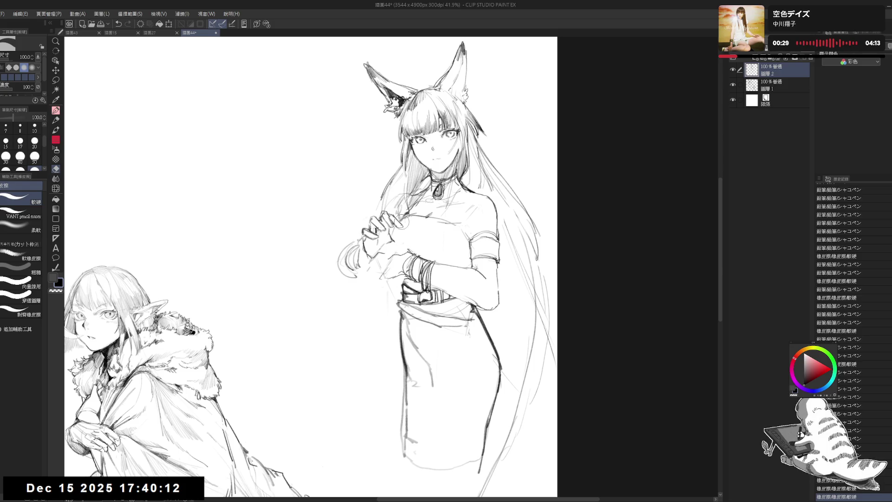
key(p)
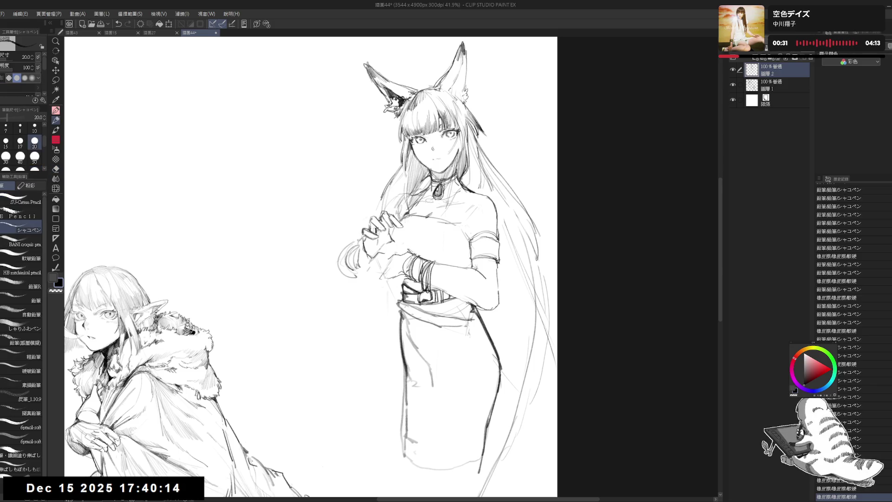
key(e)
drag(399, 250, 388, 262)
key(p)
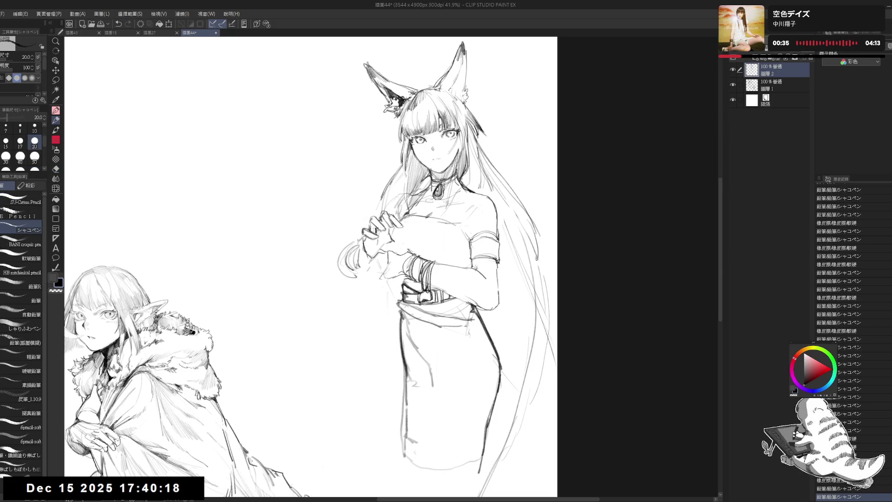
mouse_move(390, 242)
mouse_down()
mouse_move(399, 253)
mouse_move(388, 260)
mouse_move(399, 255)
mouse_up()
key(e)
key(p)
drag(393, 247, 400, 257)
drag(378, 251, 372, 244)
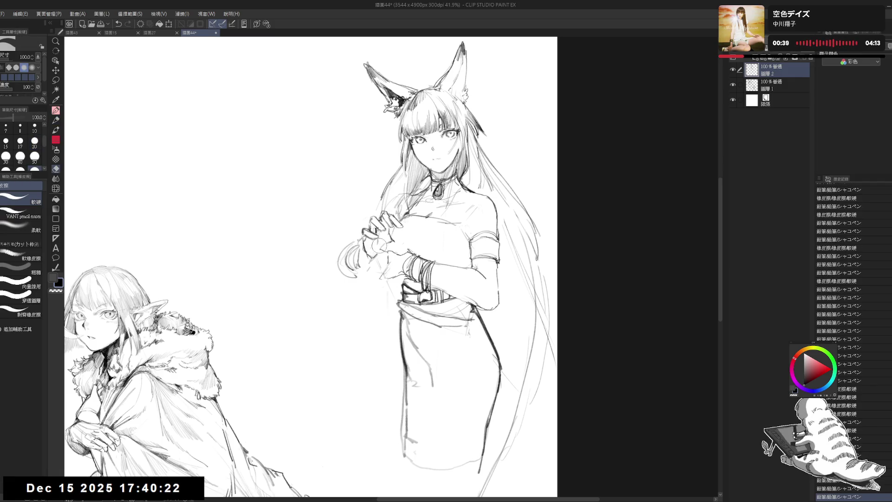
key(p)
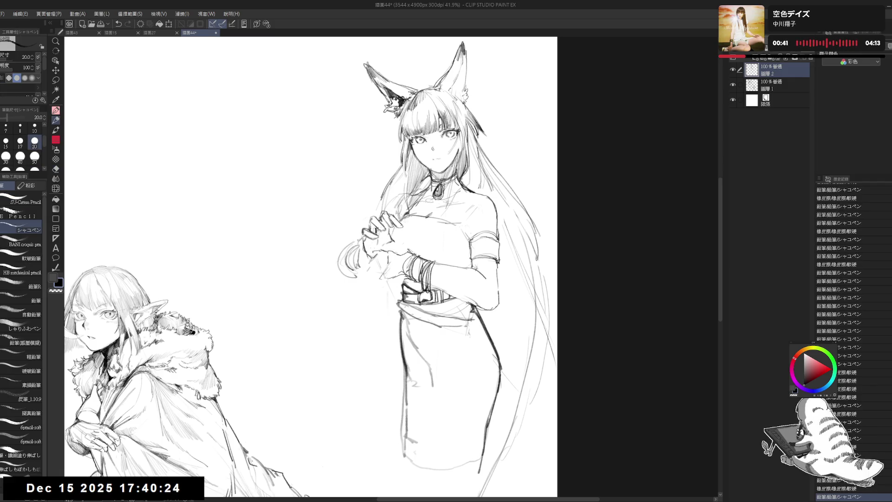
key(e)
key(p)
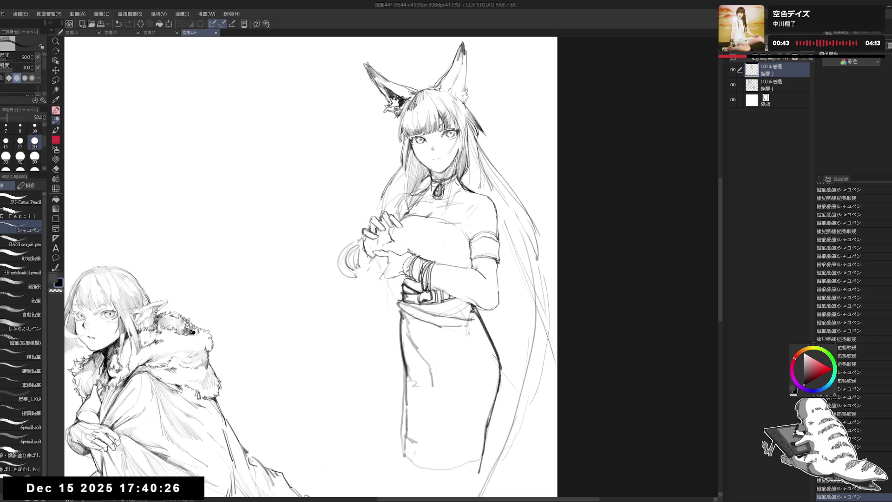
mouse_move(381, 261)
mouse_down()
mouse_move(388, 267)
mouse_move(404, 259)
mouse_up()
- Enlarge the シャーペン pencil to size 25 and add more strokes to the hands, undoing the last
key(e)
key(p)
key(bracketright)
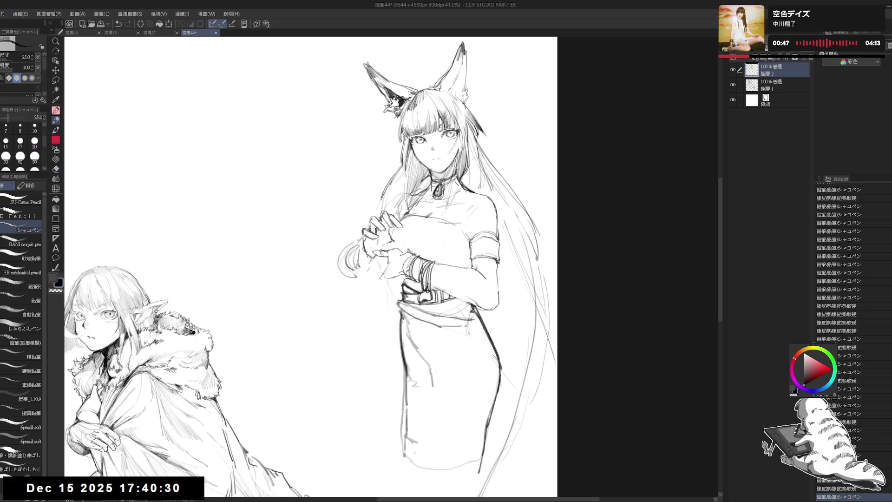
key(e)
key(p)
drag(381, 251, 395, 258)
drag(383, 253, 395, 258)
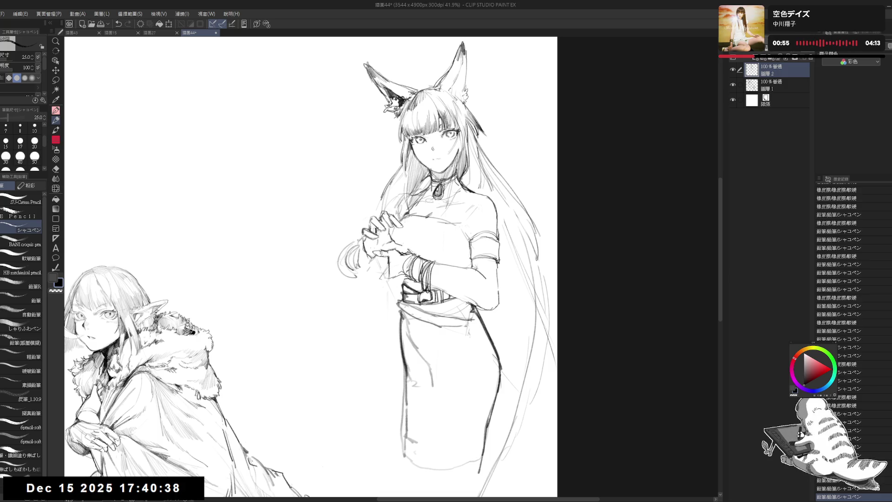
key(e)
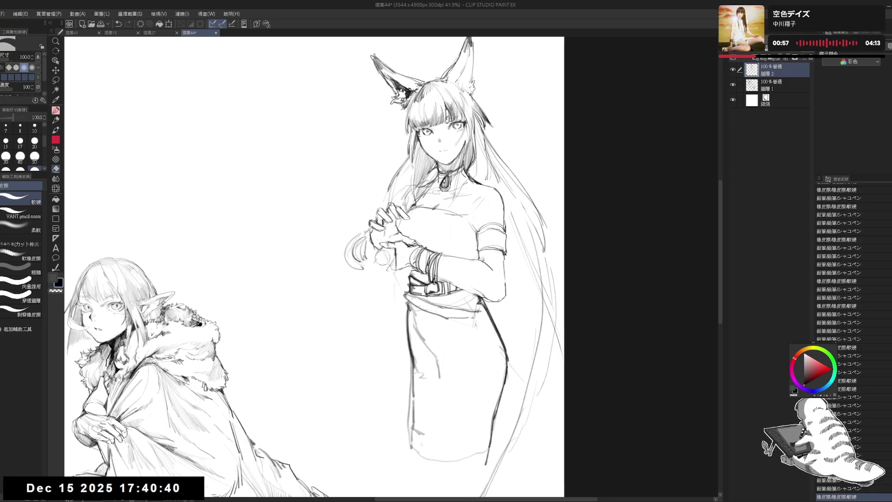
key(p)
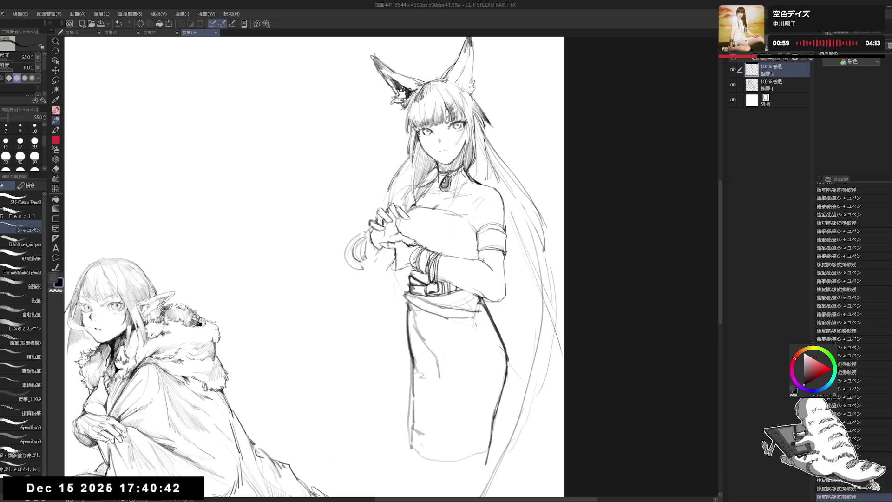
key(e)
mouse_move(386, 253)
mouse_down()
mouse_move(404, 274)
mouse_move(376, 265)
mouse_move(400, 293)
mouse_move(386, 269)
mouse_move(396, 255)
mouse_move(378, 205)
mouse_up()
key(p)
key(e)
key(p)
key(ctrl+z)
key(e)
key(p)
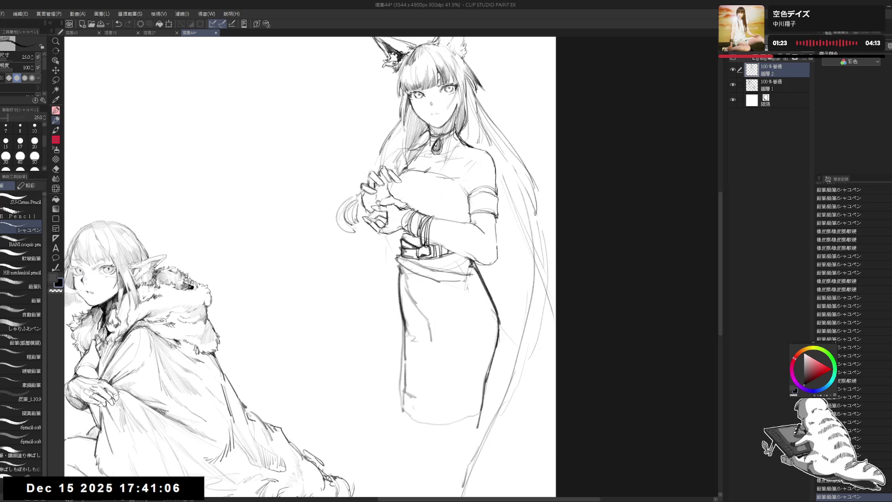
- Erase leftover lines around the fox girl's hands and recentre the view on her
key(ctrl+minus)
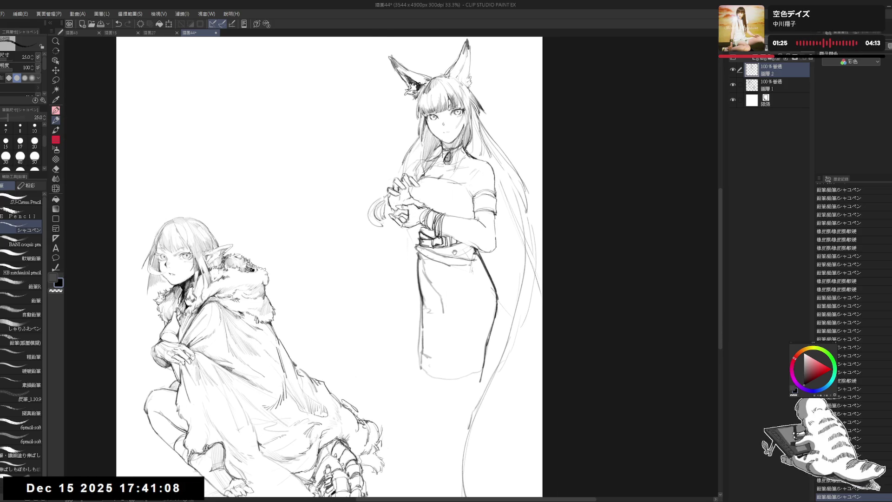
key(ctrl+plus)
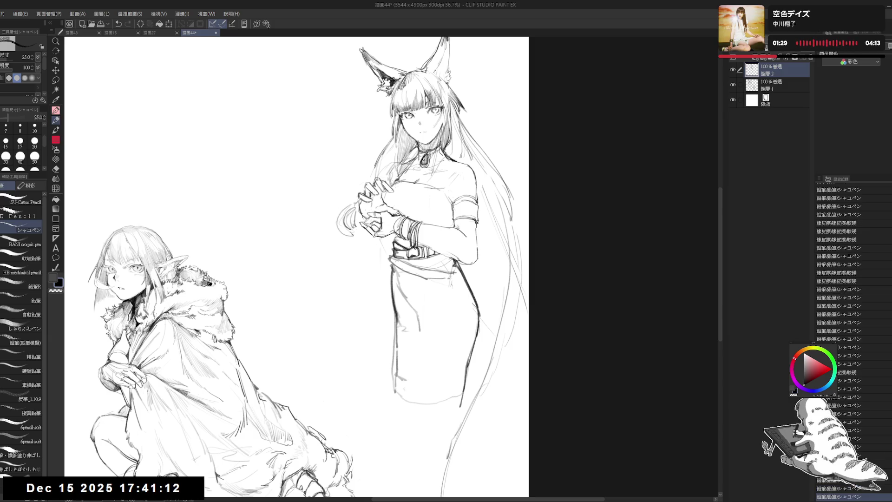
key(e)
drag(365, 223, 374, 227)
key(p)
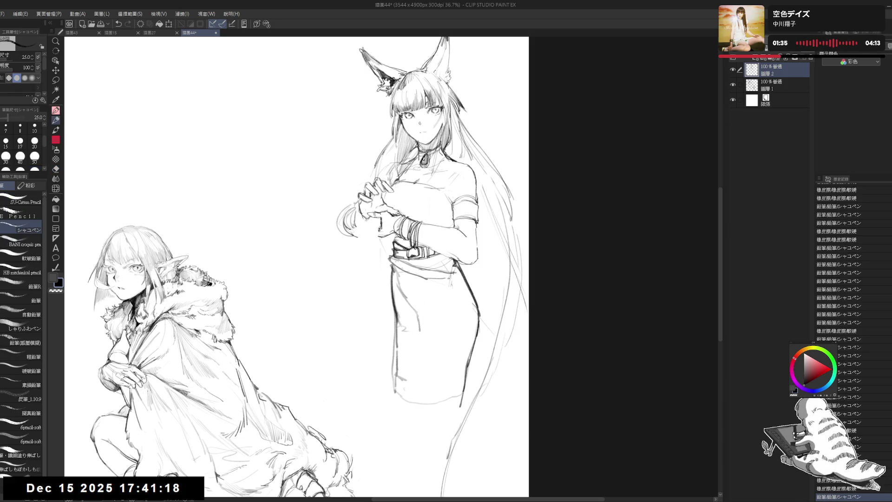
key(e)
key(p)
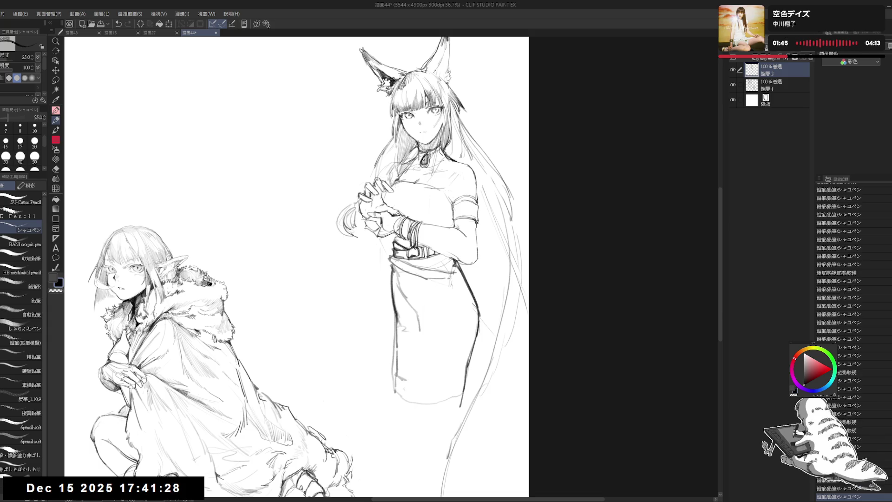
drag(351, 133, 362, 140)
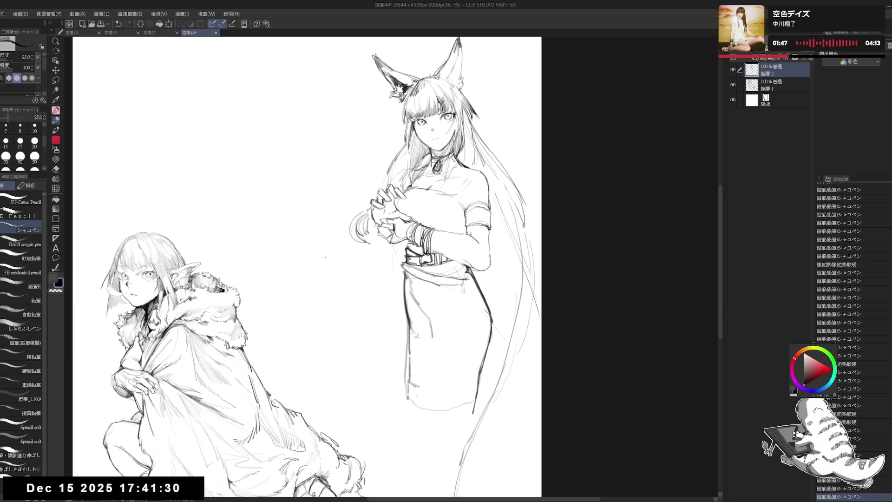
mouse_move(372, 232)
mouse_down()
mouse_move(346, 223)
mouse_move(351, 230)
mouse_up()
- Sketch strokes at the fox girl's hand, belt, waist, elbow and along her chest and arm
mouse_move(476, 263)
mouse_down()
mouse_move(444, 260)
mouse_move(475, 275)
mouse_move(472, 284)
mouse_up()
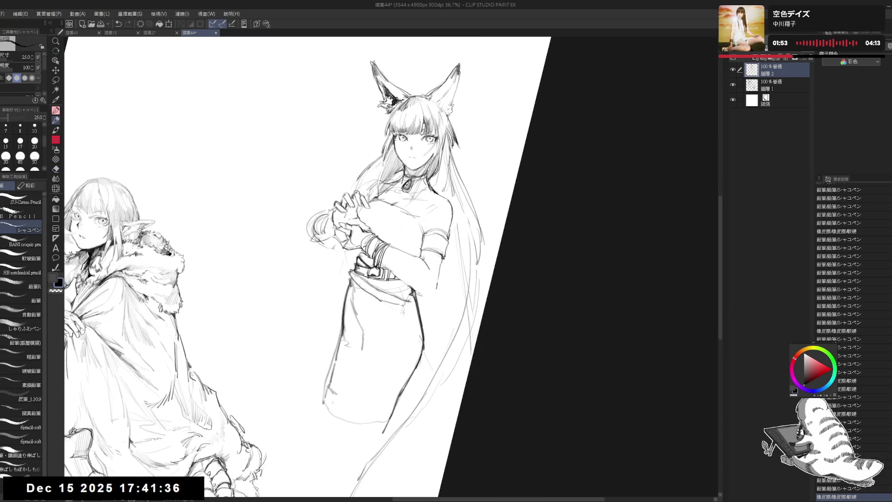
mouse_move(387, 251)
mouse_down()
mouse_move(388, 269)
mouse_move(411, 289)
mouse_up()
key(e)
key(p)
drag(408, 284, 432, 297)
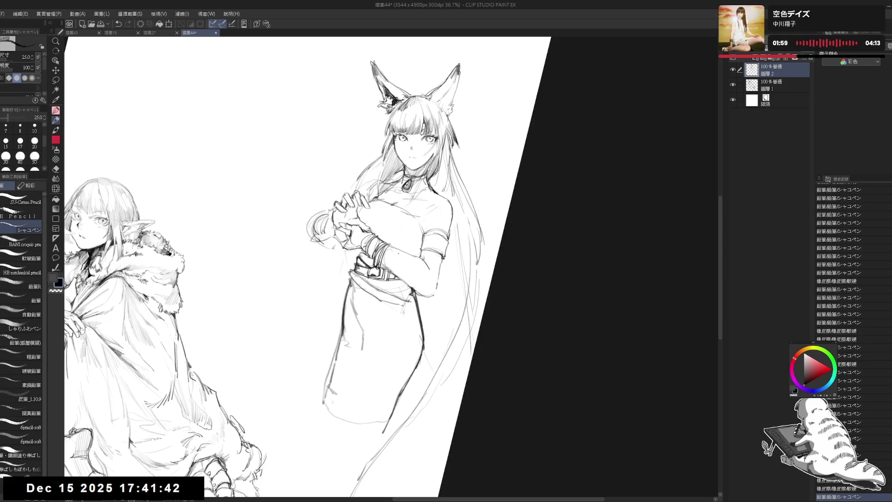
drag(387, 246, 417, 256)
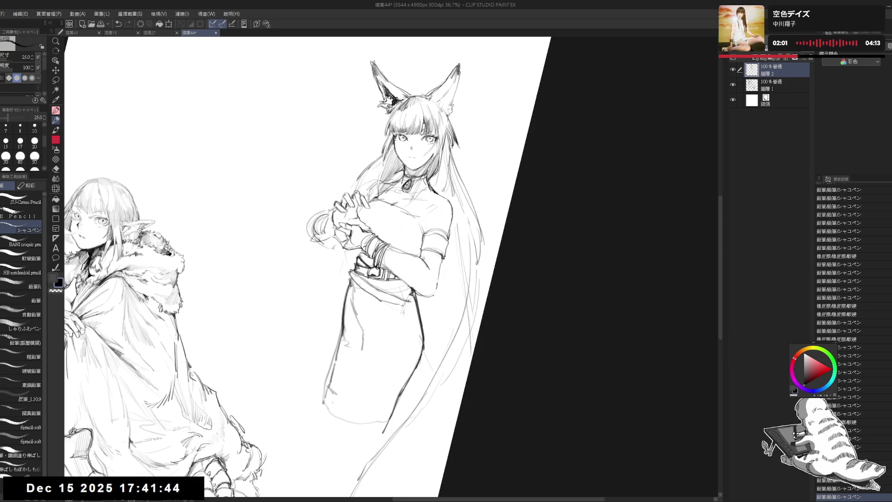
- Erase and redraw the left edge of the fox girl's skirt
key(e)
drag(358, 264, 362, 342)
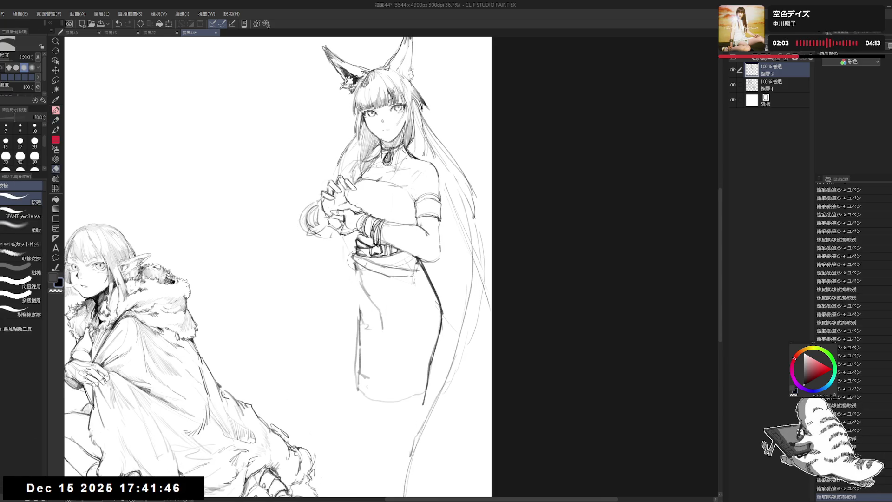
key(p)
drag(358, 266, 336, 367)
drag(357, 285, 333, 396)
key(ctrl+z)
drag(358, 281, 335, 383)
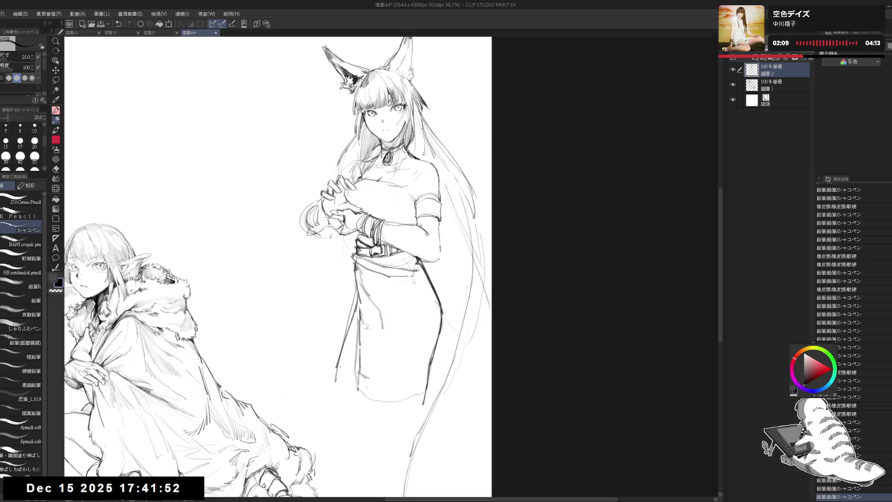
scroll(321, 359, down, 2)
scroll(319, 360, up, 1)
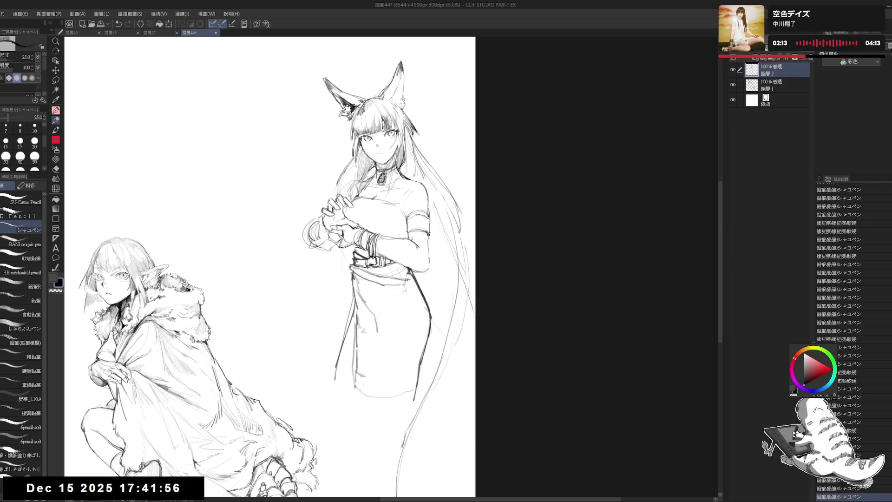
- Lasso the skirt, nudge it slightly left, then deselect
key(m)
mouse_move(352, 251)
mouse_down()
mouse_move(309, 360)
mouse_move(376, 398)
mouse_move(413, 401)
mouse_move(439, 296)
mouse_move(411, 266)
mouse_move(358, 251)
mouse_up()
drag(370, 290, 360, 293)
key(ctrl+d)
- Add small pencil touches and a short stroke on the fox girl's chest
key(p)
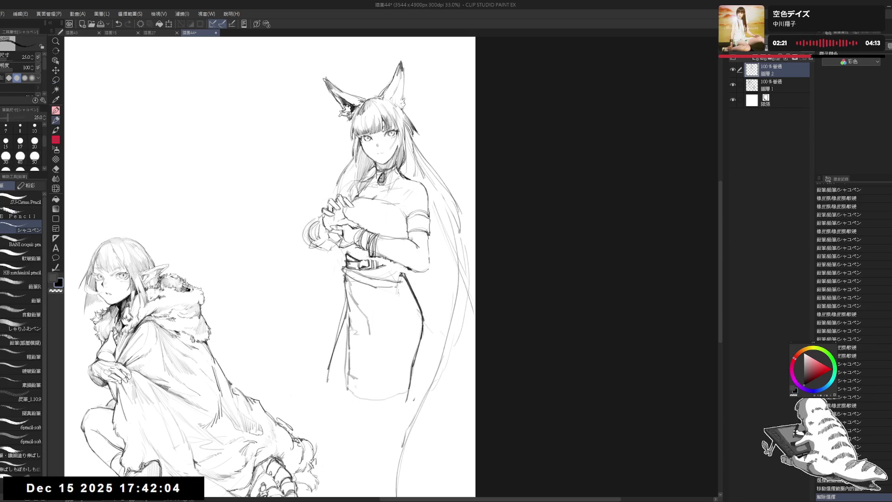
click(188, 289)
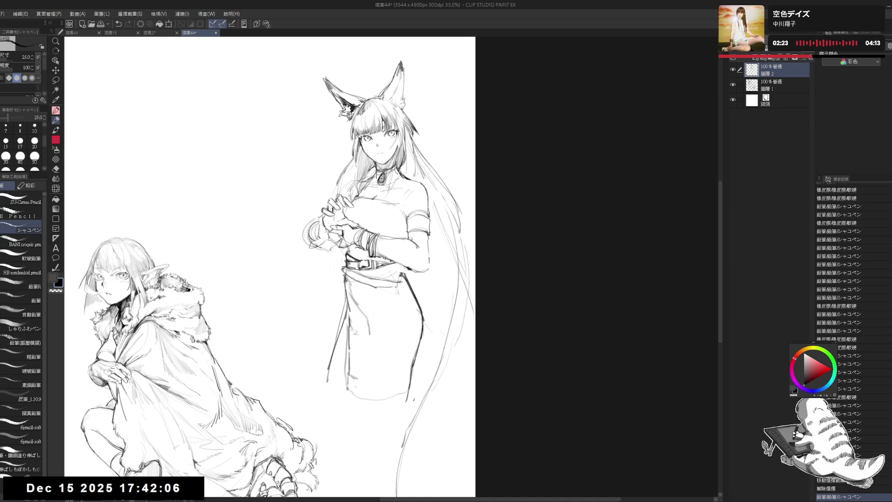
click(348, 248)
key(e)
click(348, 248)
key(p)
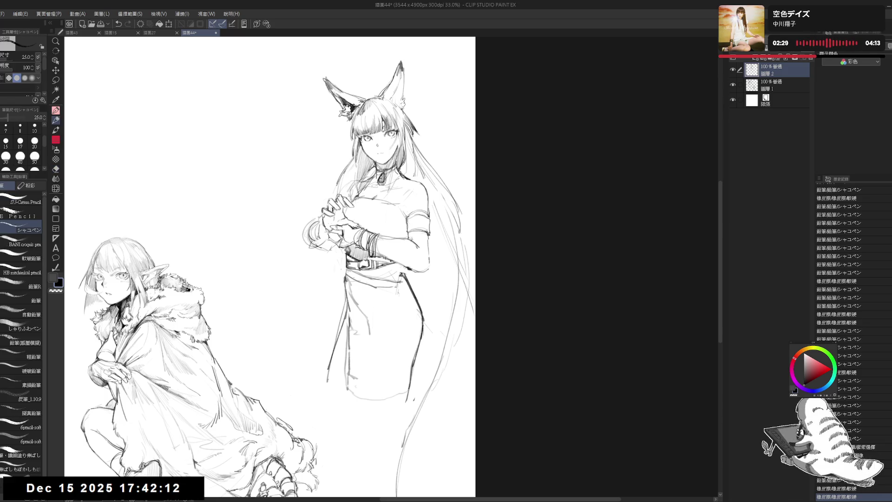
drag(356, 210, 348, 195)
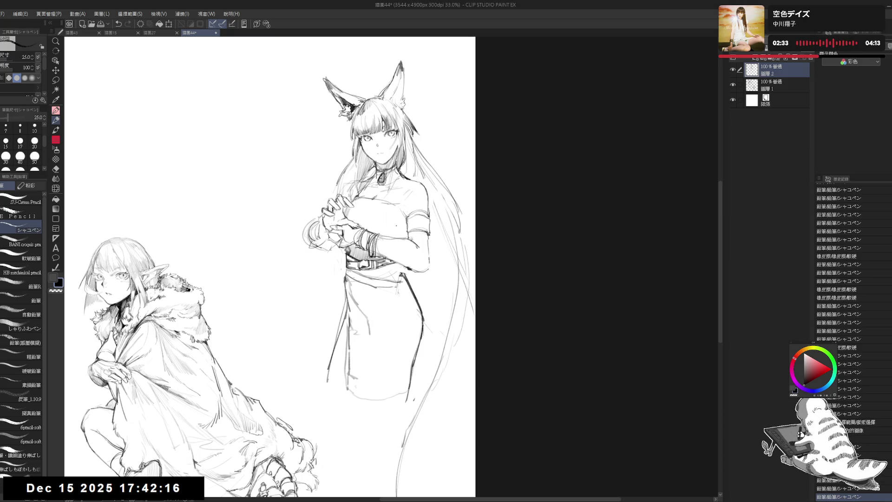
drag(325, 232, 308, 222)
- Tilt the canvas and hatch the fox girl's bodice diagonally, then reset the rotation
key(minus)
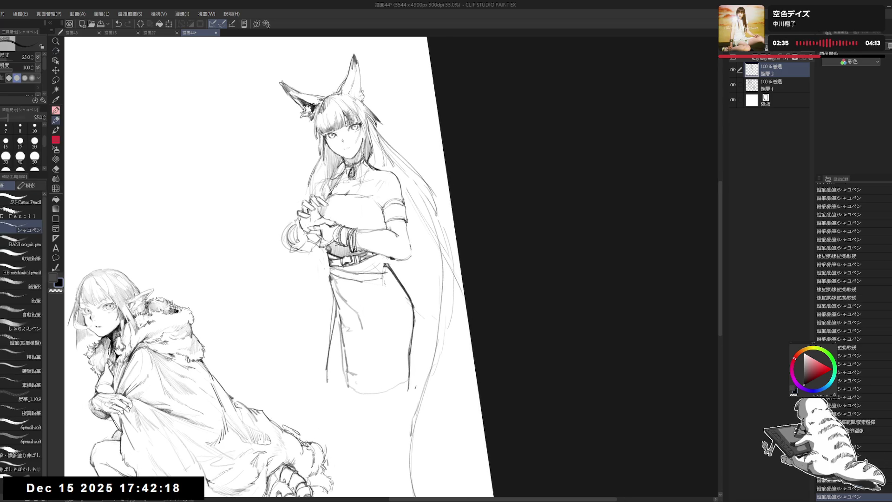
mouse_move(334, 199)
mouse_down()
mouse_move(327, 216)
mouse_move(341, 224)
mouse_up()
mouse_move(354, 195)
mouse_down()
mouse_move(341, 222)
mouse_move(363, 231)
mouse_up()
mouse_move(375, 203)
mouse_down()
mouse_move(365, 231)
mouse_move(376, 227)
mouse_up()
drag(385, 207, 381, 229)
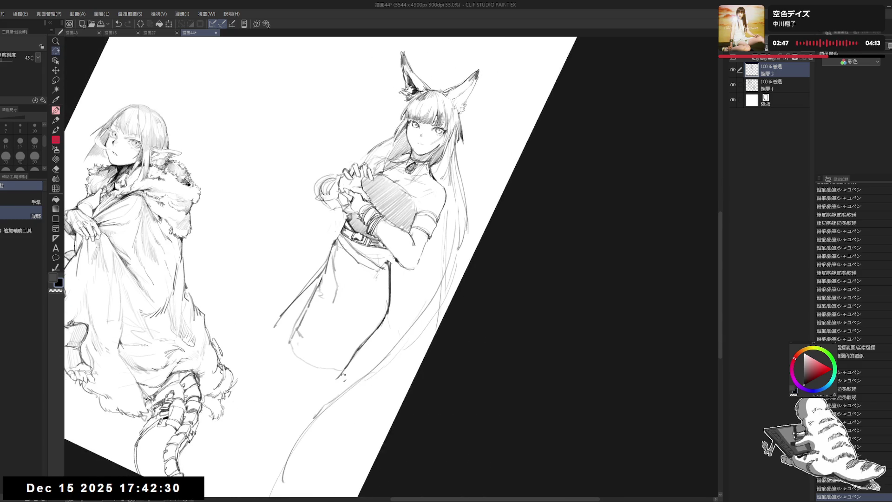
mouse_move(379, 187)
mouse_down()
mouse_move(362, 209)
mouse_move(395, 233)
mouse_up()
drag(411, 219, 379, 243)
key(ctrl+@)
- Enlarge the pencil to size 40, finish the bodice hatching, and touch up the shoulder band
drag(387, 221, 386, 237)
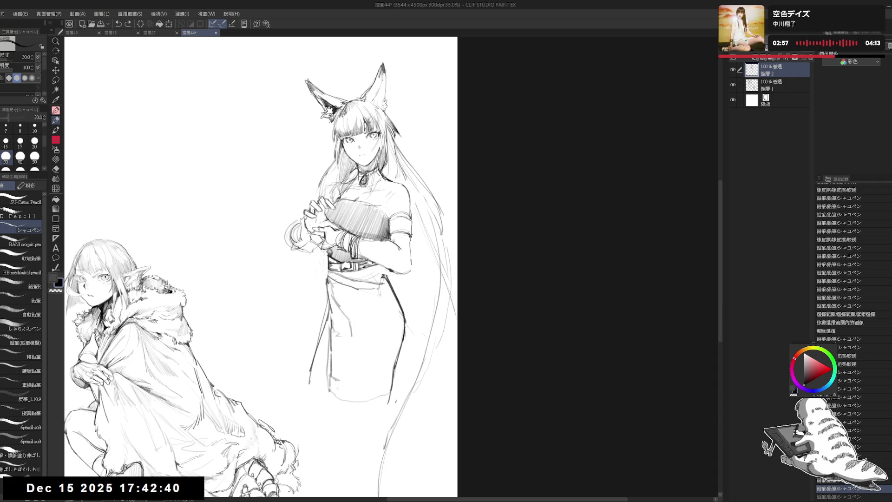
key(^)
mouse_move(403, 208)
mouse_down()
mouse_move(394, 238)
mouse_move(380, 236)
mouse_up()
key(-)
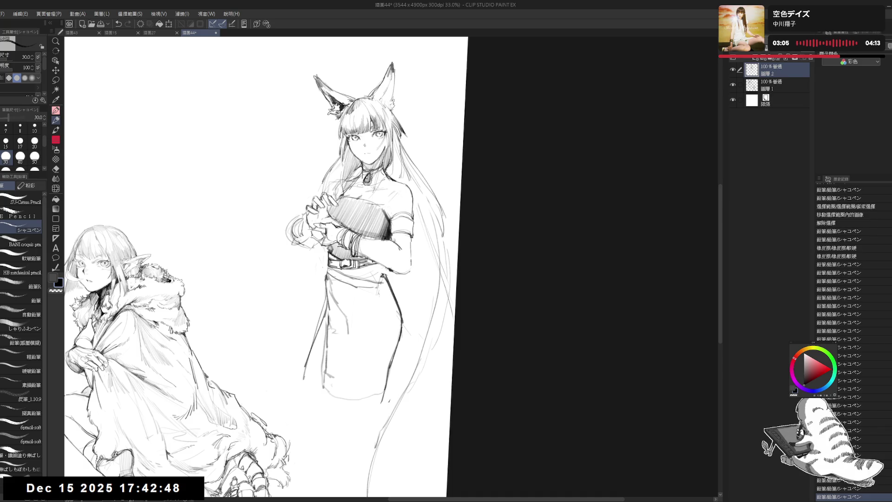
key(asciicircum)
key(asciicircum)
key(asciicircum)
key(bracketright)
mouse_move(368, 231)
mouse_down()
mouse_move(356, 251)
mouse_move(355, 244)
mouse_move(364, 245)
mouse_move(351, 237)
mouse_move(368, 243)
mouse_move(353, 195)
mouse_move(335, 234)
mouse_up()
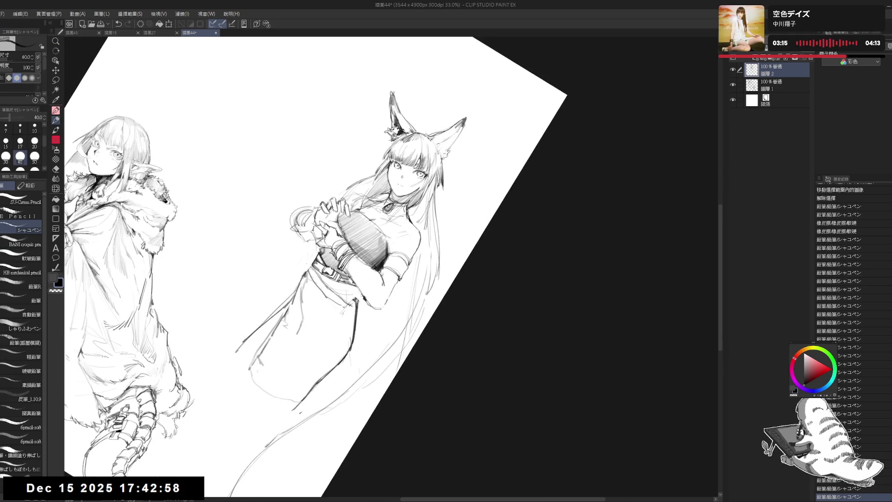
mouse_move(388, 221)
mouse_down()
mouse_move(367, 247)
mouse_move(372, 204)
mouse_up()
mouse_move(375, 241)
mouse_down()
mouse_move(375, 209)
mouse_move(388, 204)
mouse_up()
drag(325, 233, 333, 245)
drag(390, 176, 394, 196)
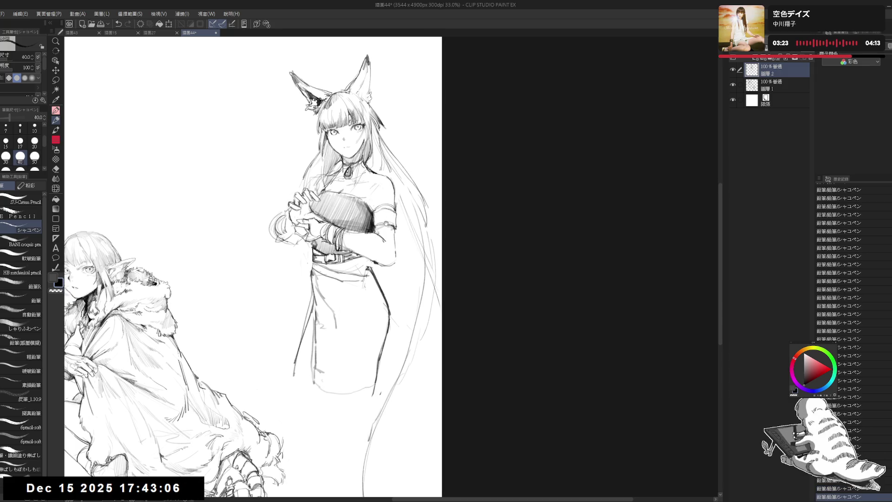
- Redraw the fox girl's skirt hem and a mark near the belt, undoing a stray stroke
mouse_move(309, 316)
mouse_down()
mouse_move(346, 306)
mouse_move(317, 379)
mouse_move(367, 403)
mouse_move(359, 399)
mouse_up()
drag(306, 381, 351, 394)
mouse_move(344, 258)
mouse_down()
mouse_move(400, 334)
mouse_move(406, 362)
mouse_up()
key(ctrl+z)
drag(344, 257, 377, 339)
key(e)
key(p)
- Draw long lines down the skirt front, erasing mistakes and reframing both figures
drag(343, 262, 351, 281)
drag(355, 297, 388, 473)
drag(419, 326, 407, 290)
key(e)
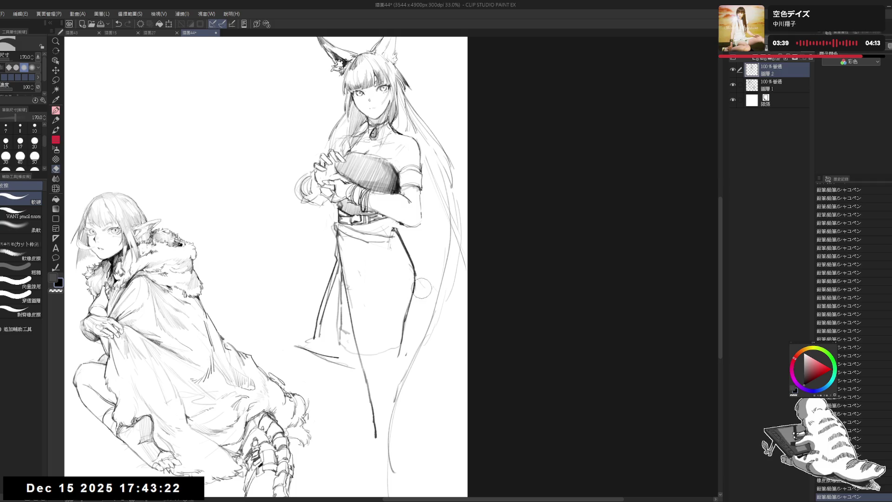
key(p)
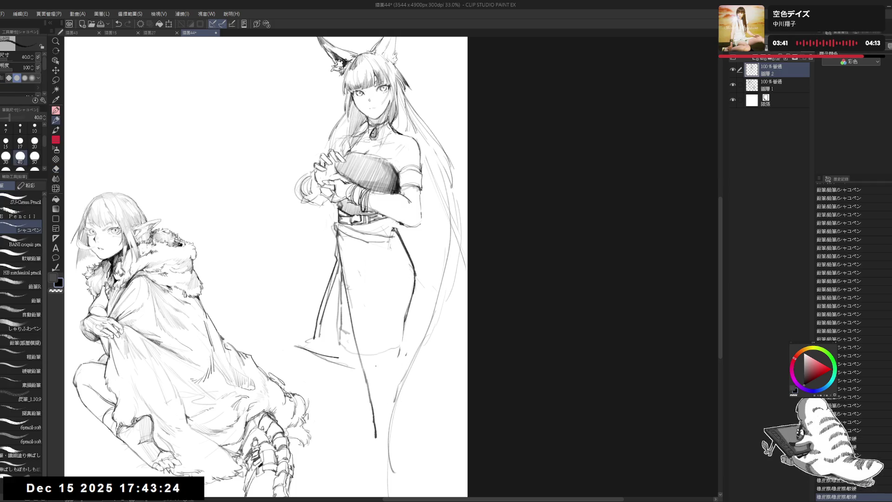
scroll(279, 261, down, 2)
drag(374, 366, 388, 344)
scroll(377, 344, up, 2)
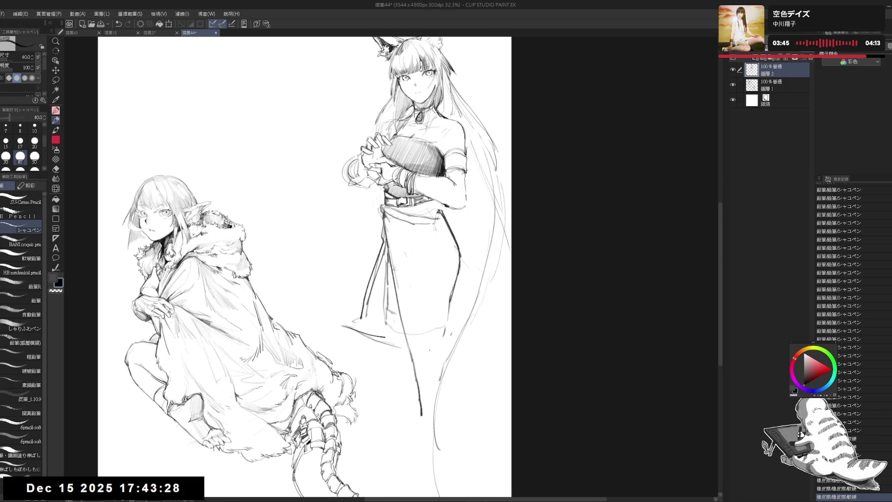
drag(450, 235, 424, 225)
- Trim the hem line and sketch the skirt's left side and folds, erasing rejected strokes
key(e)
drag(362, 342, 337, 339)
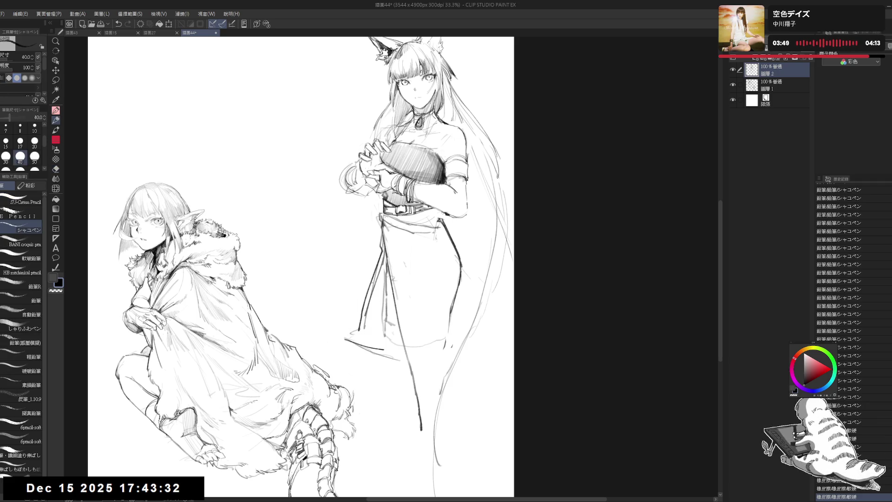
drag(381, 236, 348, 326)
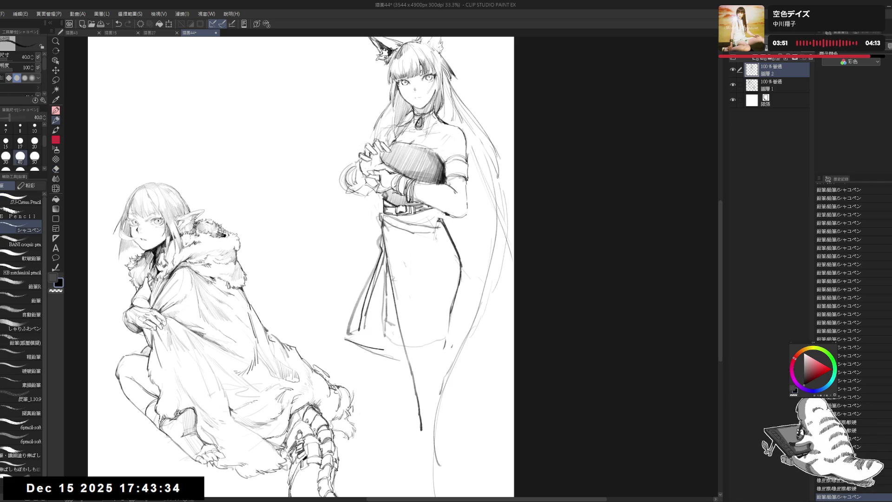
drag(382, 221, 414, 270)
key(e)
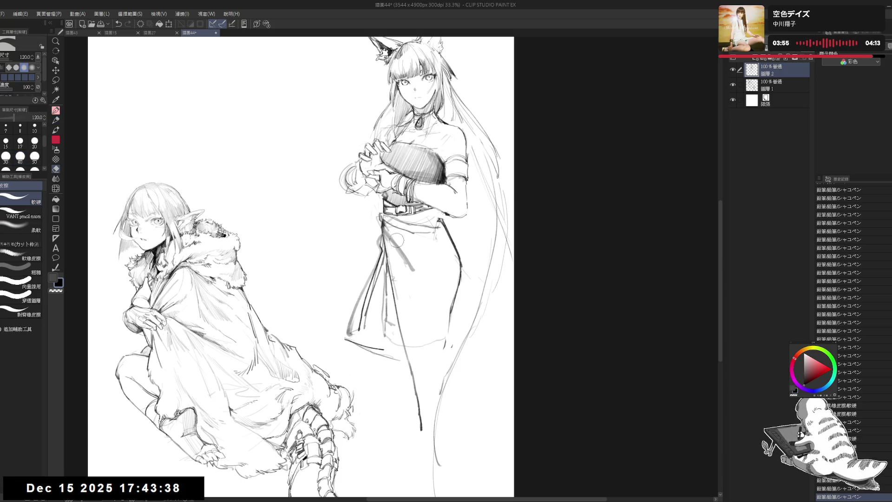
mouse_move(386, 228)
mouse_down()
mouse_move(418, 281)
mouse_move(424, 302)
mouse_move(413, 301)
mouse_up()
key(p)
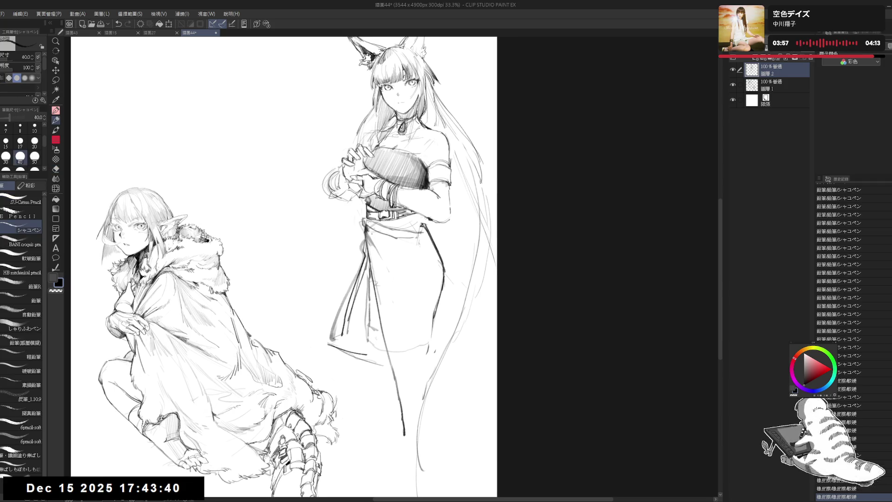
- Draw a line across the skirt and break it into dashes with an 80-size eraser
click(411, 309)
drag(367, 234, 414, 313)
key(e)
key(bracketleft)
key(bracketleft)
drag(373, 253, 400, 286)
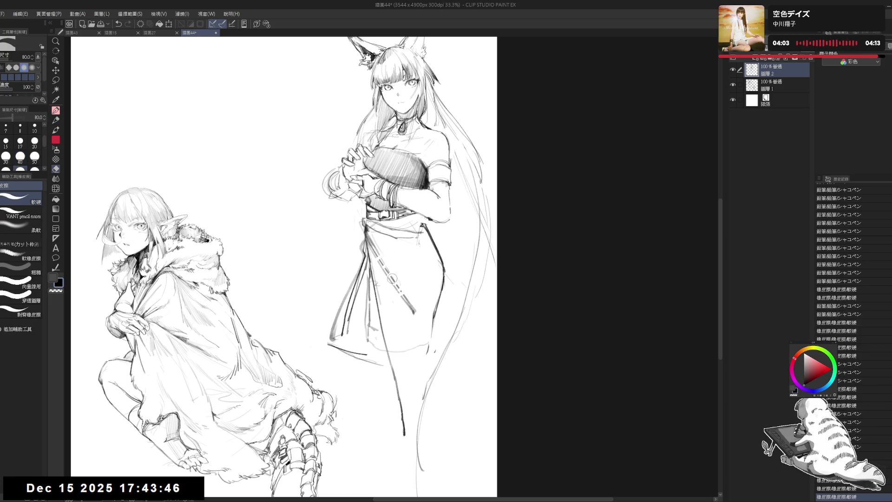
key(p)
- Add short detail strokes along the dashed sash on the skirt front
mouse_move(369, 247)
mouse_down()
mouse_move(404, 310)
mouse_move(420, 311)
mouse_up()
mouse_move(394, 270)
mouse_down()
mouse_move(400, 285)
mouse_move(423, 271)
mouse_up()
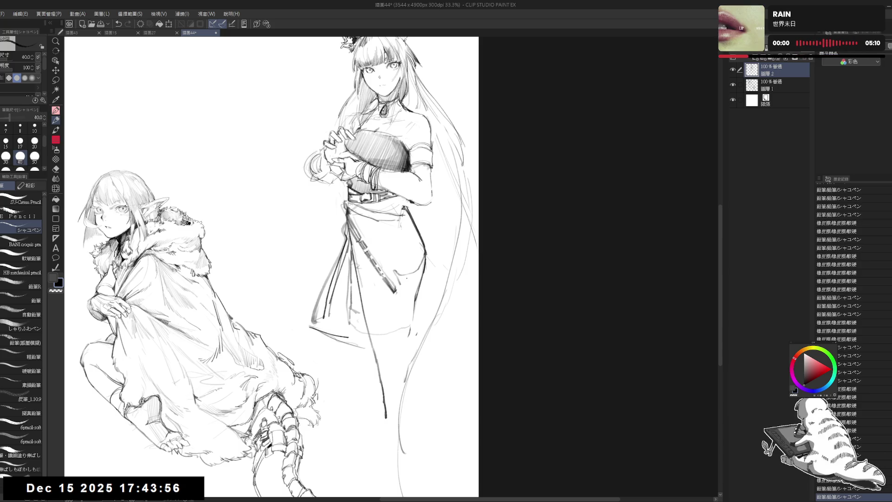
drag(413, 329, 416, 334)
mouse_move(404, 279)
mouse_down()
mouse_move(420, 274)
mouse_move(412, 273)
mouse_up()
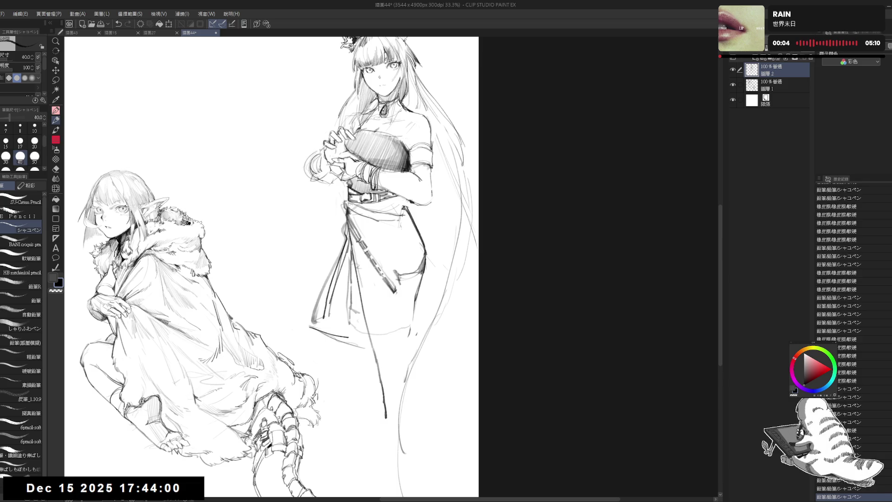